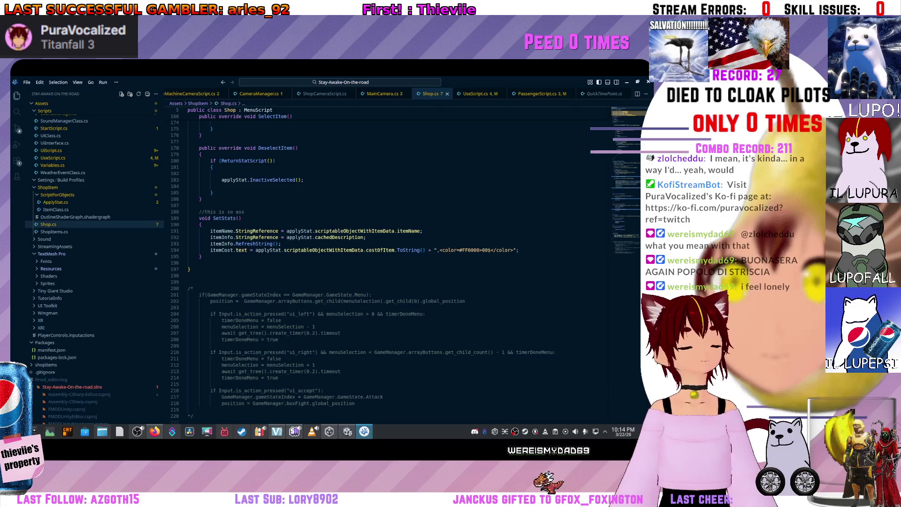
Browse the ShopCameraScript.cs, CameraManager.cs and CineMachineCameraScript.cs tabs, then return to Shop.cs.
key("ctrl+Tab")
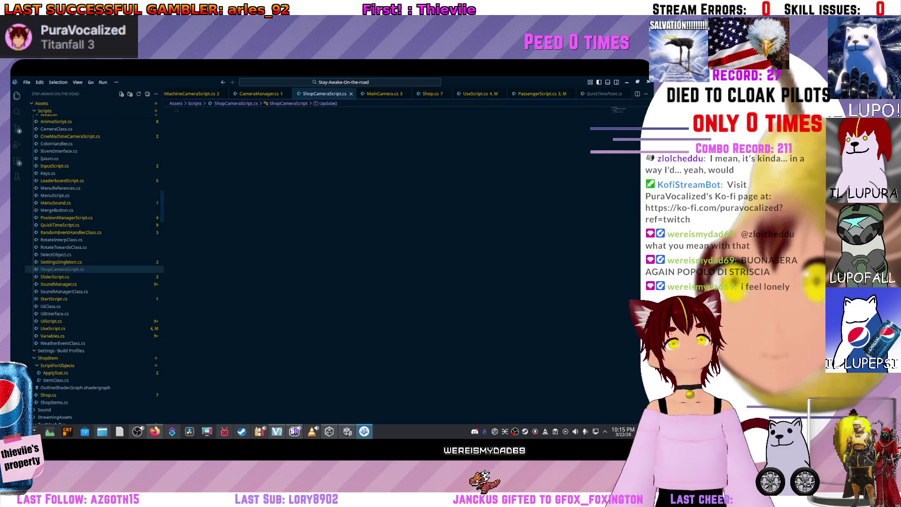
key("ctrl+Page_Up")
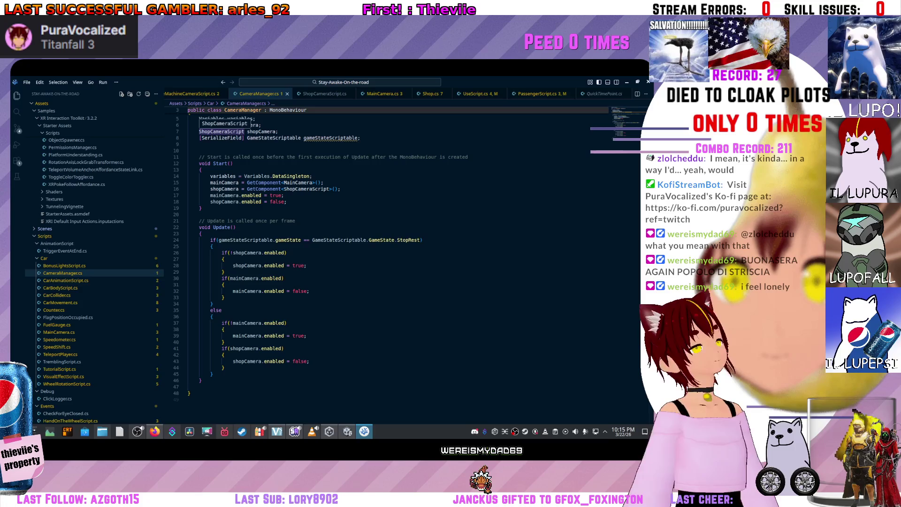
key("ctrl+Page_Up")
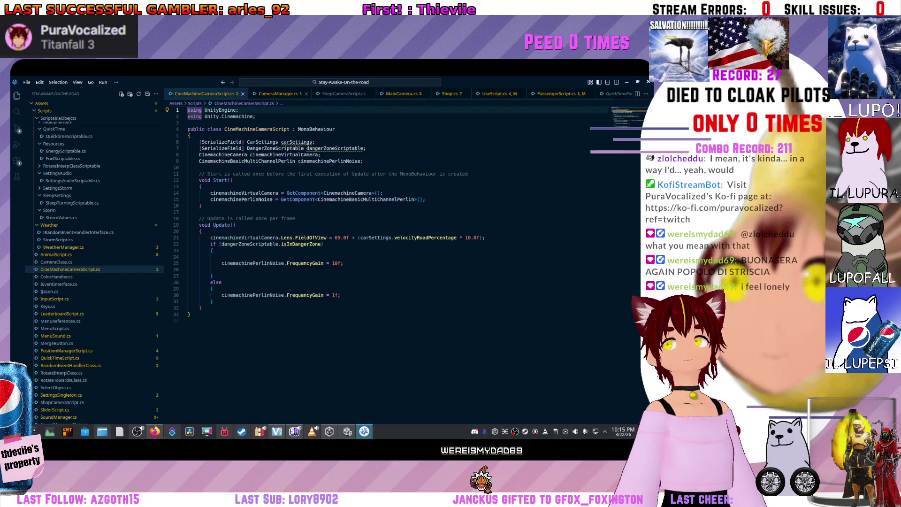
scroll(263, 93, "right", 1)
left_click(260, 93)
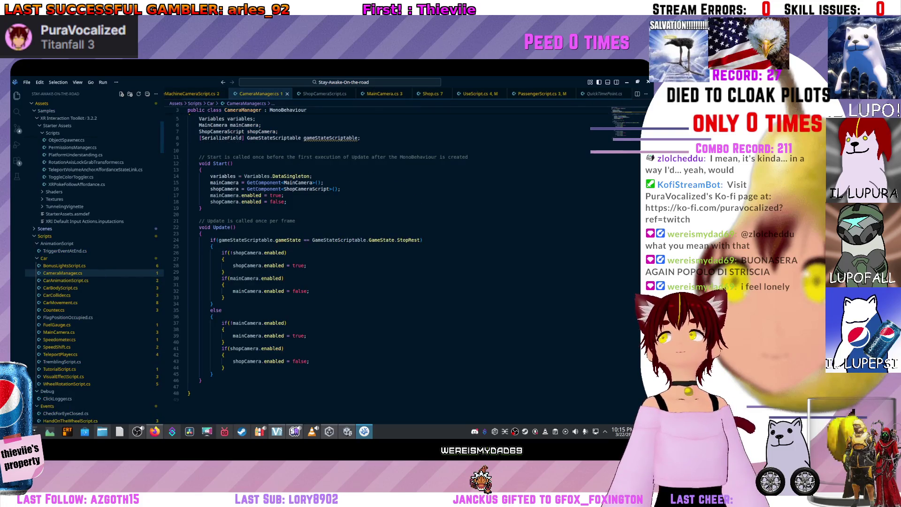
left_click(324, 94)
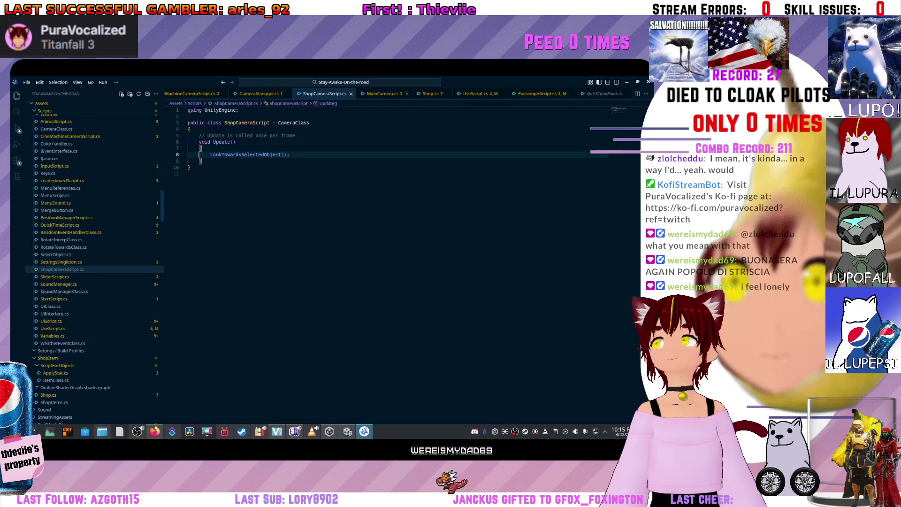
left_click(430, 94)
scroll(343, 263, "up", 9)
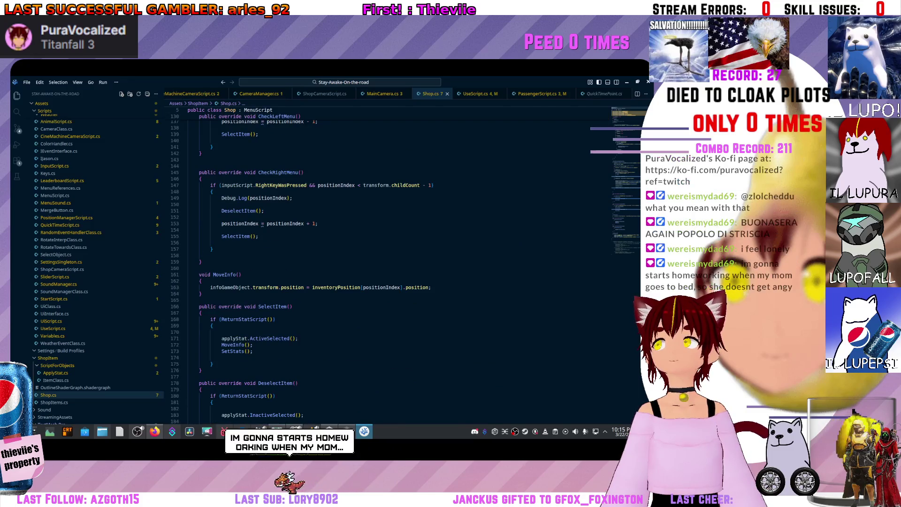
scroll(342, 263, "up", 6)
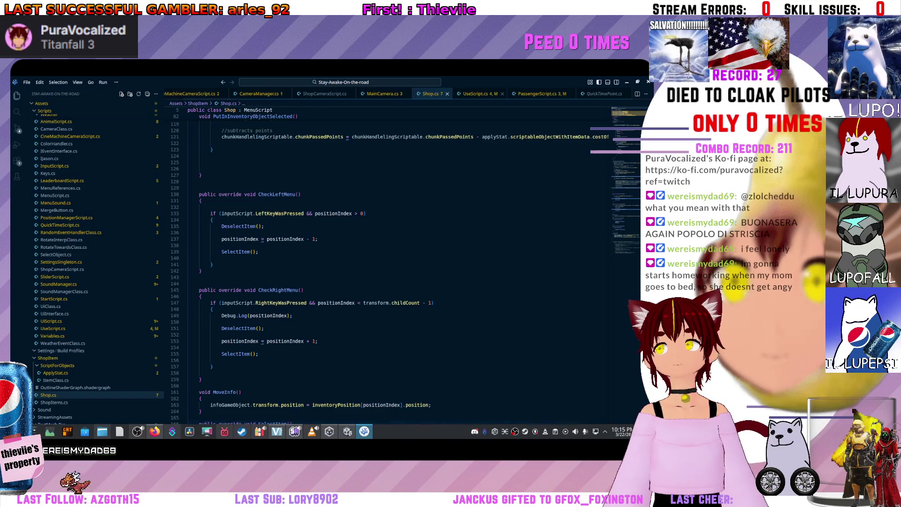
Open UseScript.cs, cycle through PassengerScript.cs and the other open scripts, and return to Shop.cs.
left_click(53, 328)
key("ctrl+Page_Down")
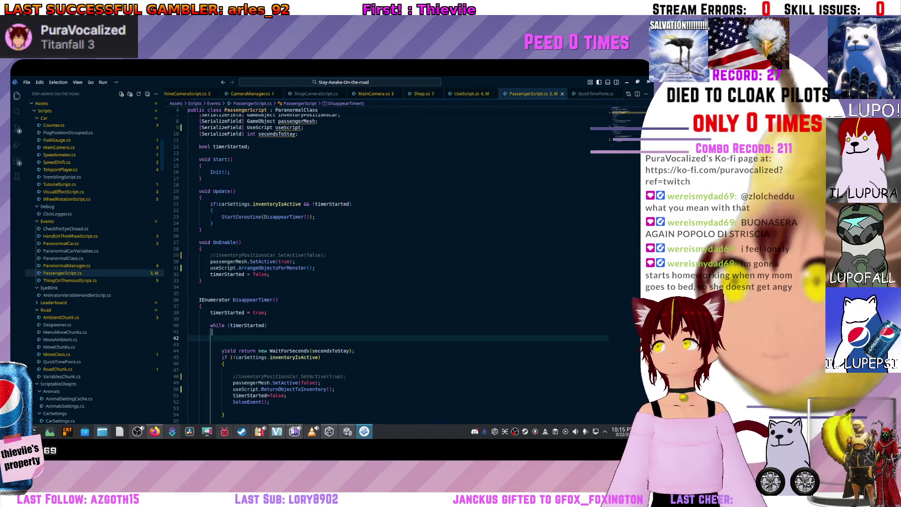
key("ctrl+Page_Down")
key("ctrl+Page_Up")
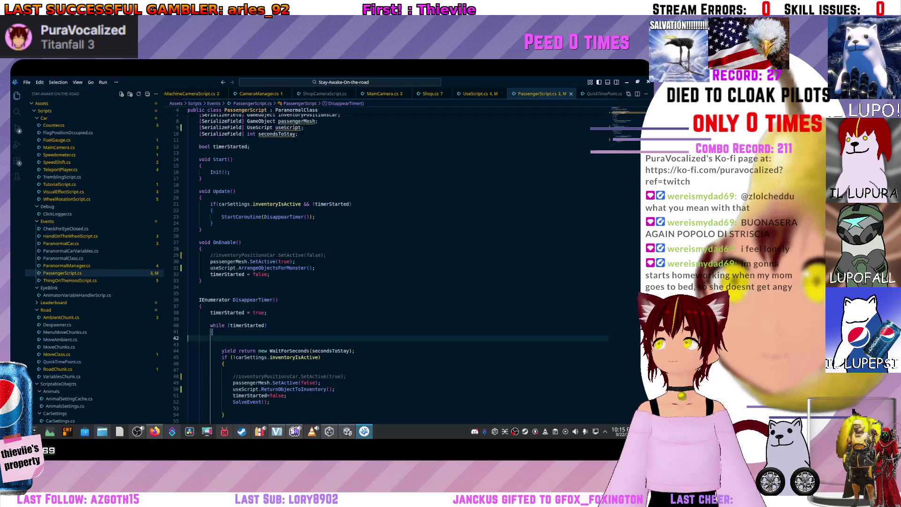
key("ctrl+Page_Up")
key("ctrl+Page_Up")
key("ctrl+Page_Up")
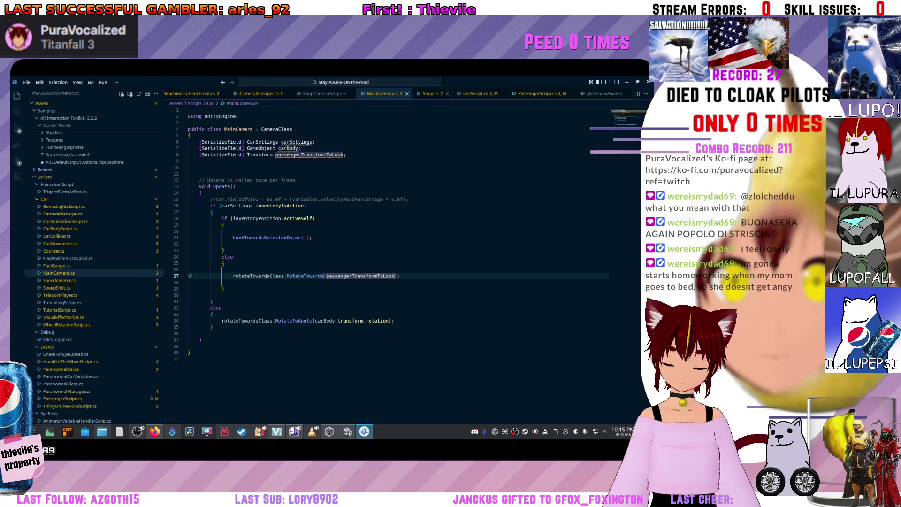
key("ctrl+Page_Down")
key("ctrl+Page_Down")
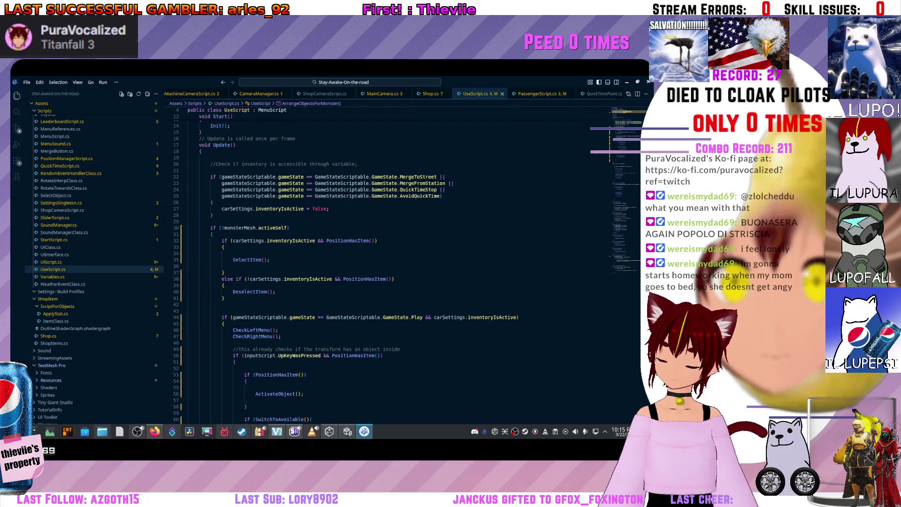
key("ctrl+Page_Up")
Scroll through Shop.cs and select the comment line above the SetStats method.
scroll(342, 272, "down", 5)
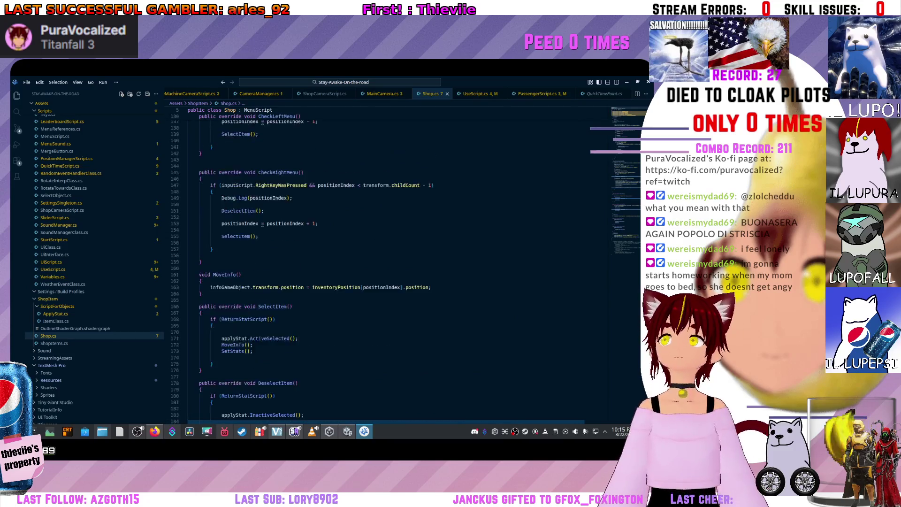
scroll(342, 263, "up", 10)
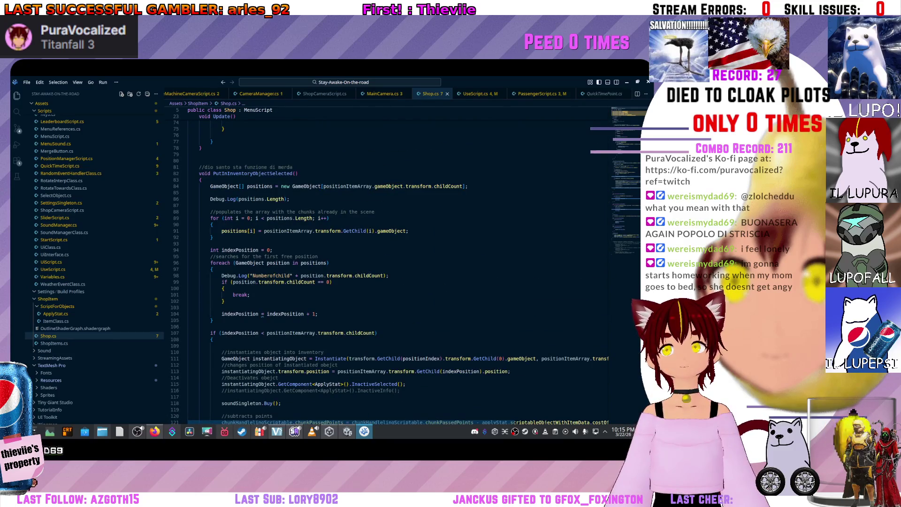
scroll(342, 263, "up", 4)
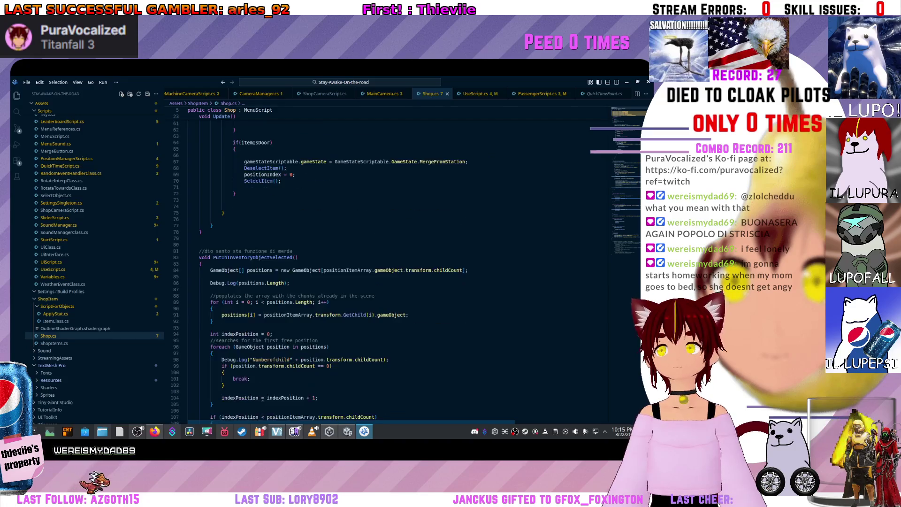
scroll(343, 262, "down", 5)
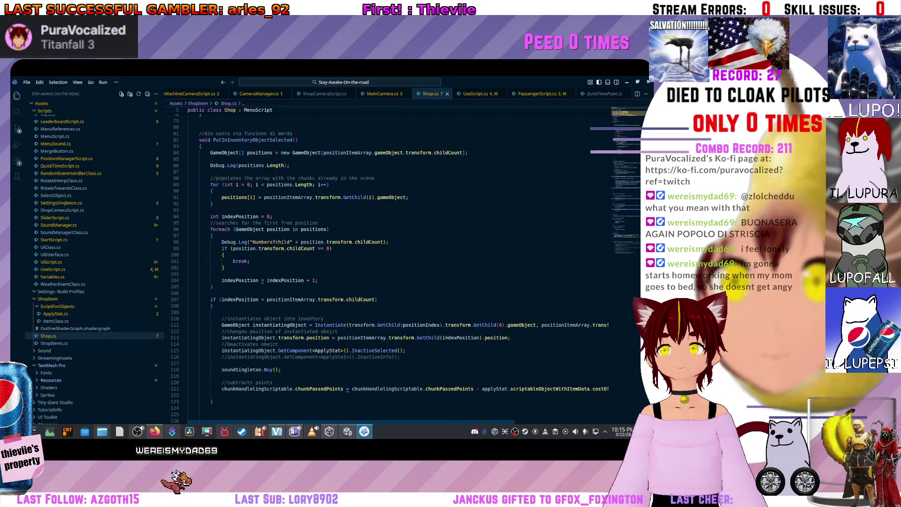
scroll(343, 263, "down", 2)
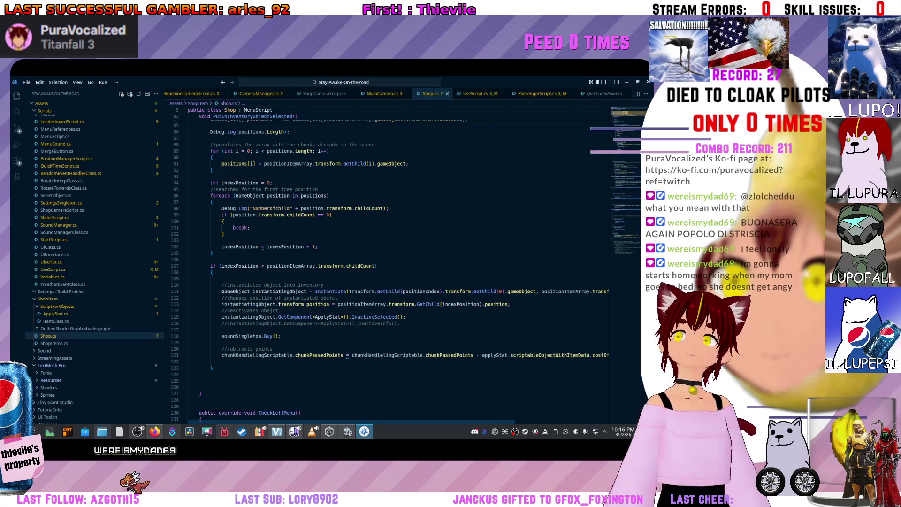
scroll(398, 268, "up", 4)
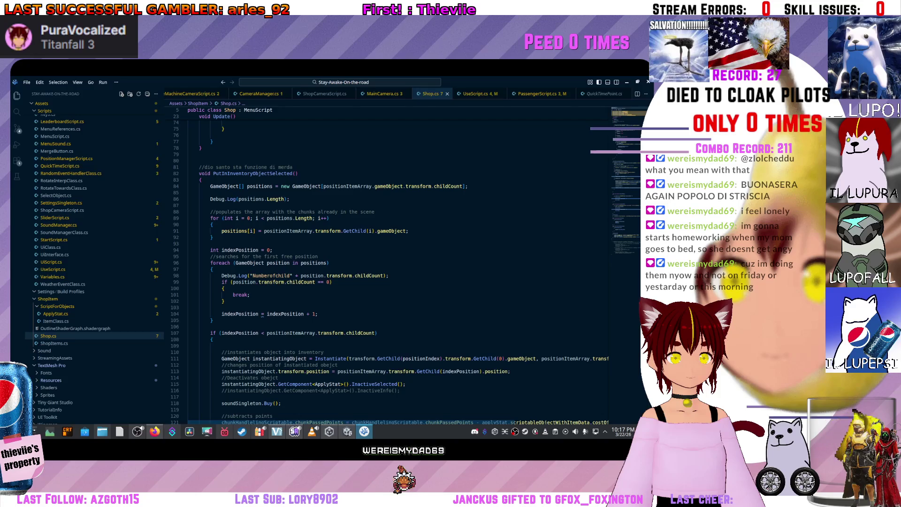
scroll(389, 267, "down", 15)
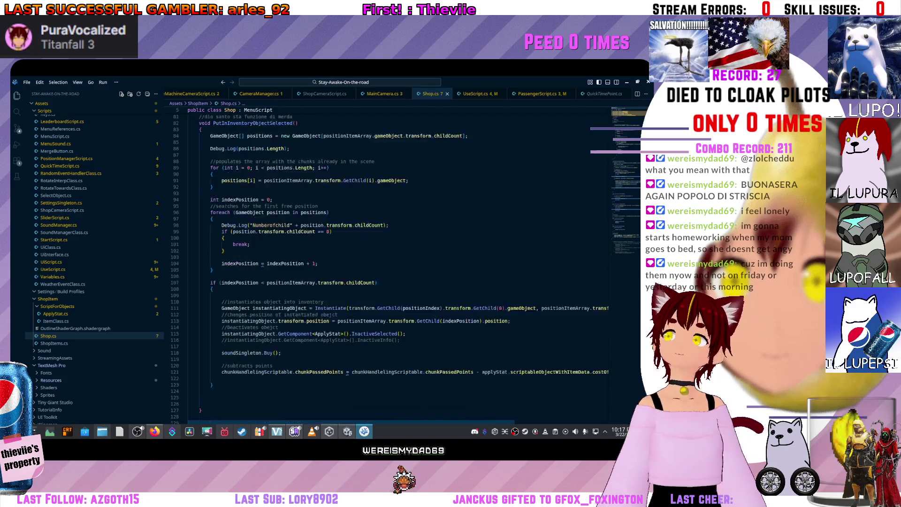
scroll(390, 267, "up", 4)
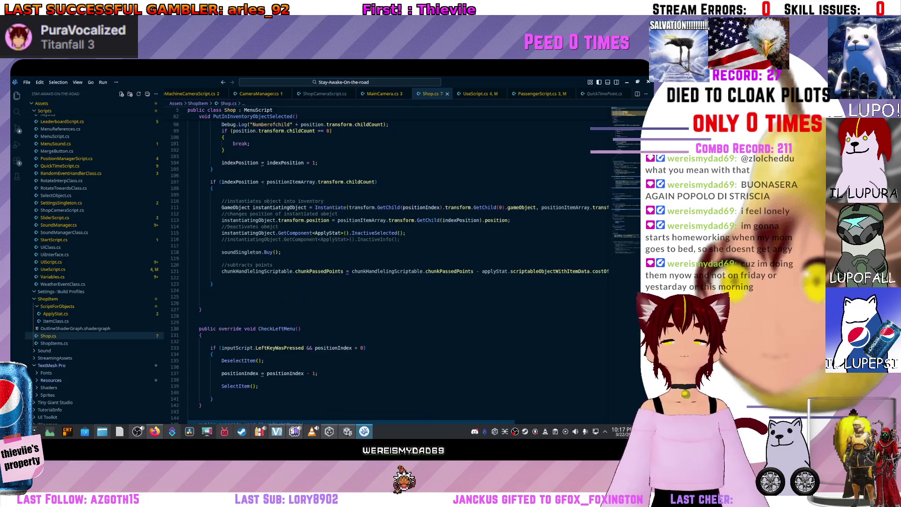
scroll(228, 174, "up", 3)
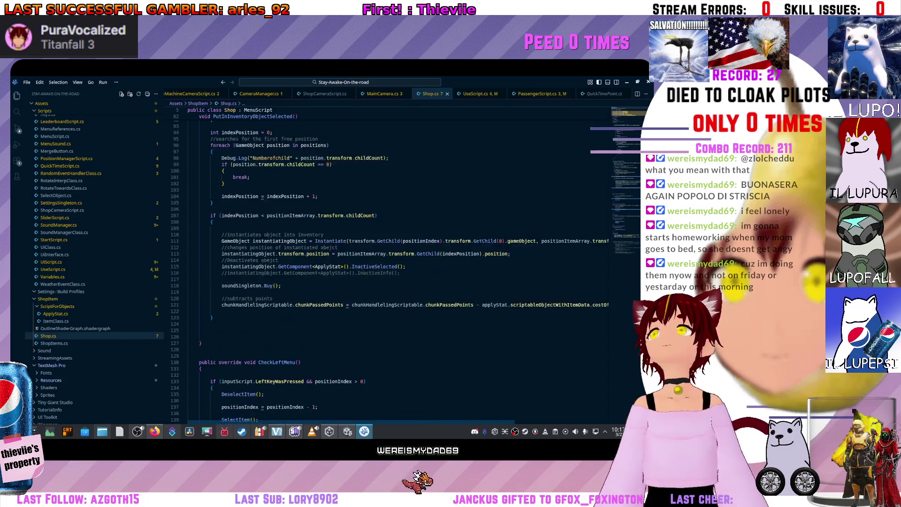
scroll(228, 175, "down", 10)
scroll(228, 175, "up", 13)
scroll(228, 175, "up", 3)
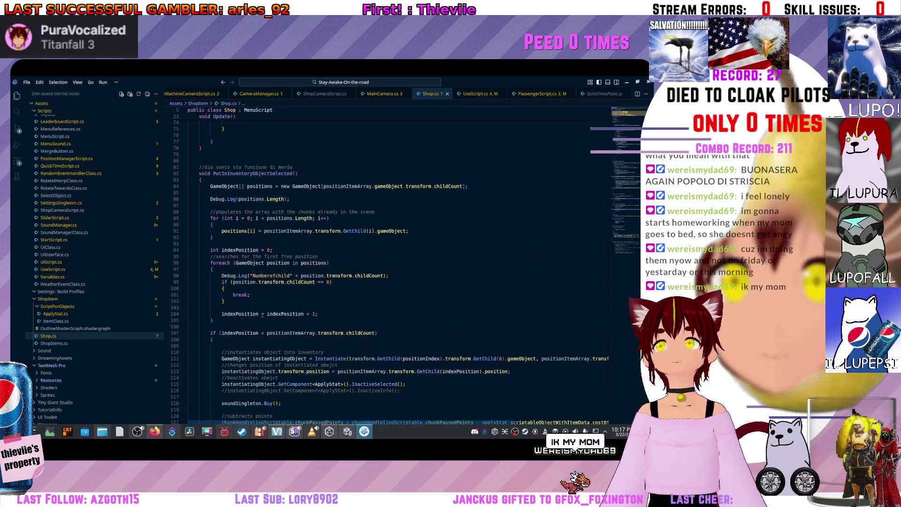
scroll(389, 269, "down", 12)
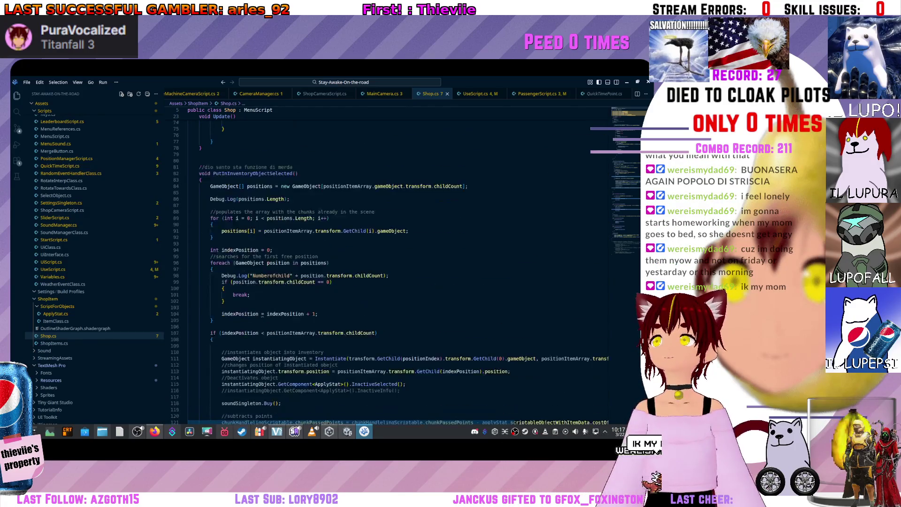
scroll(389, 269, "up", 12)
scroll(390, 270, "up", 12)
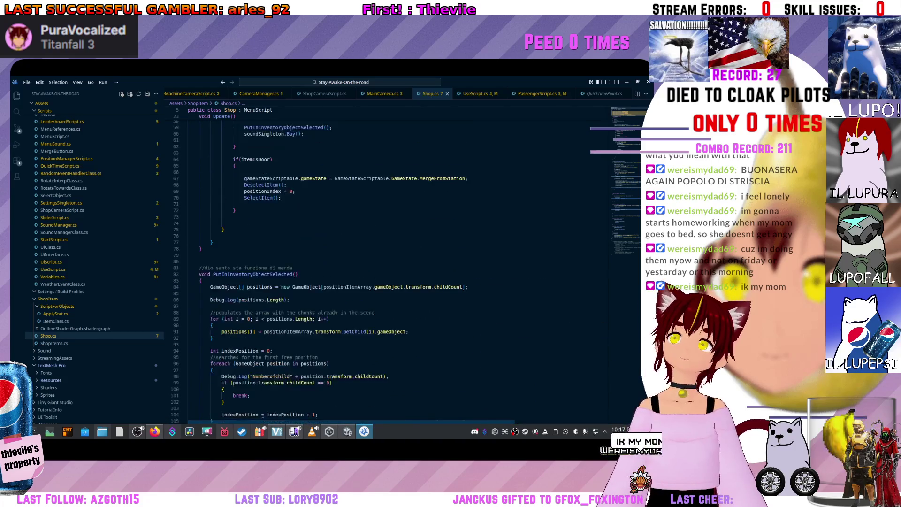
scroll(389, 270, "down", 20)
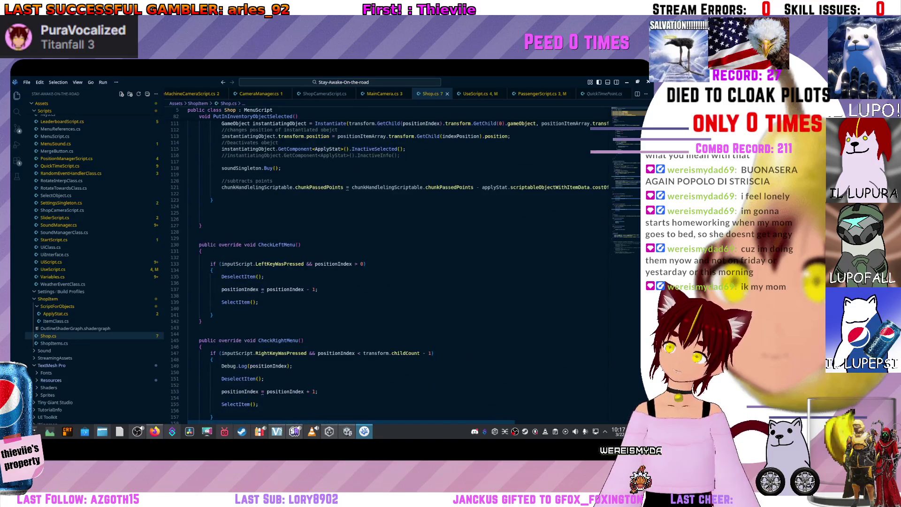
scroll(389, 269, "down", 16)
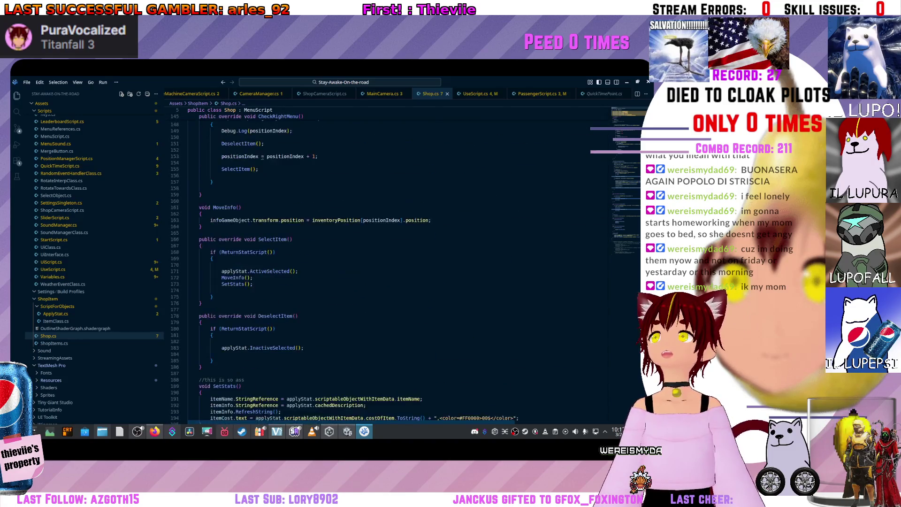
scroll(389, 269, "down", 1)
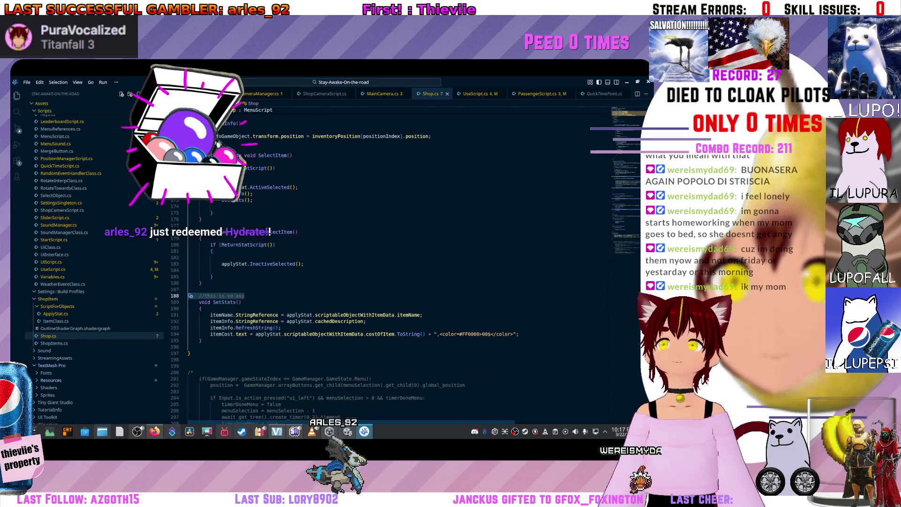
left_click(201, 308)
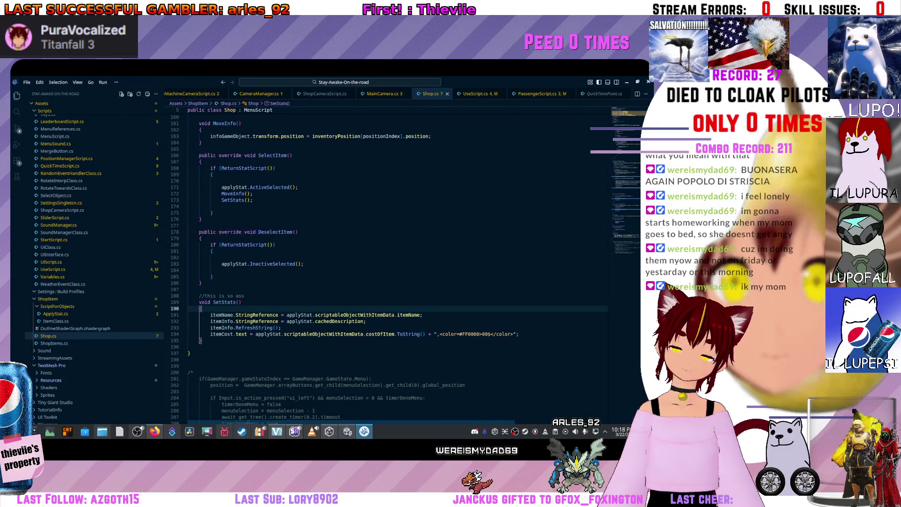
key("Up")
key("Up")
key("shift+End")
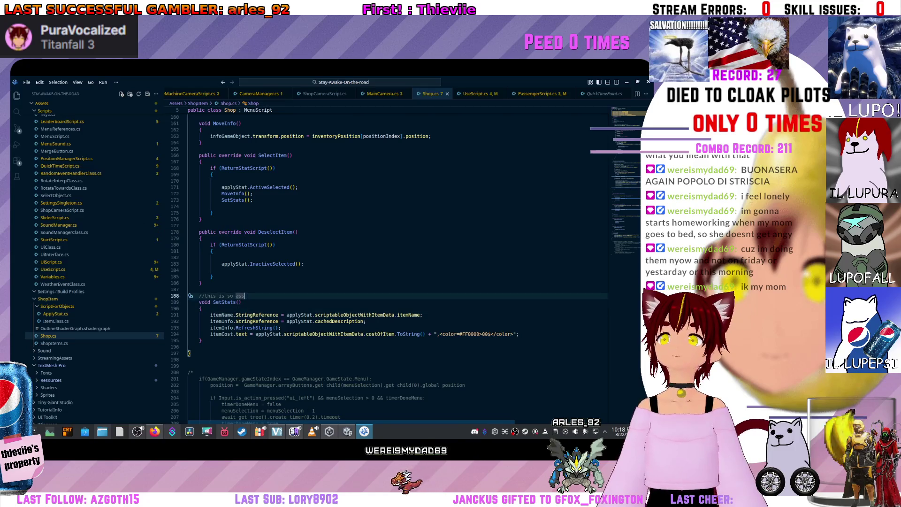
Check QuickTimePoint.cs and UseScript.cs's ActivateObject method, then return to the SetStats comment in Shop.cs.
key("ctrl+Tab")
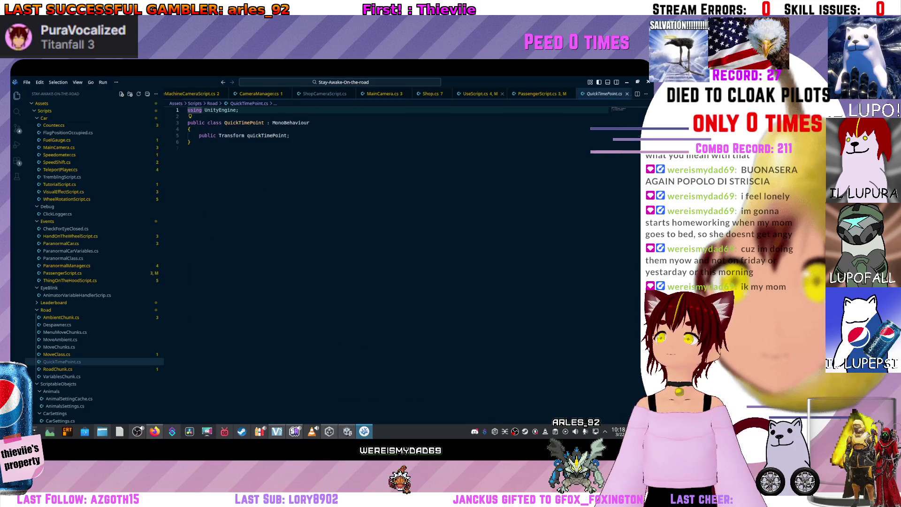
key("ctrl+Tab")
scroll(345, 263, "down", 10)
scroll(337, 262, "down", 10)
scroll(336, 262, "up", 9)
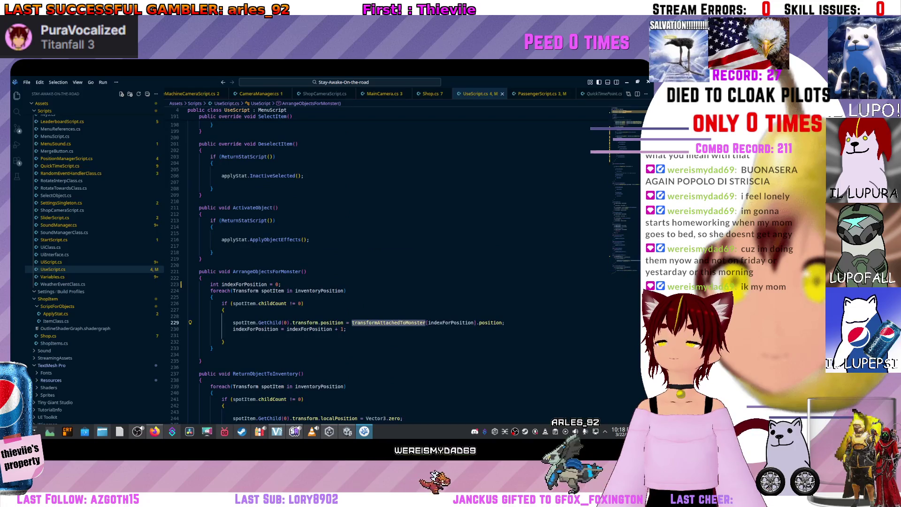
scroll(390, 263, "up", 2)
left_click(201, 292)
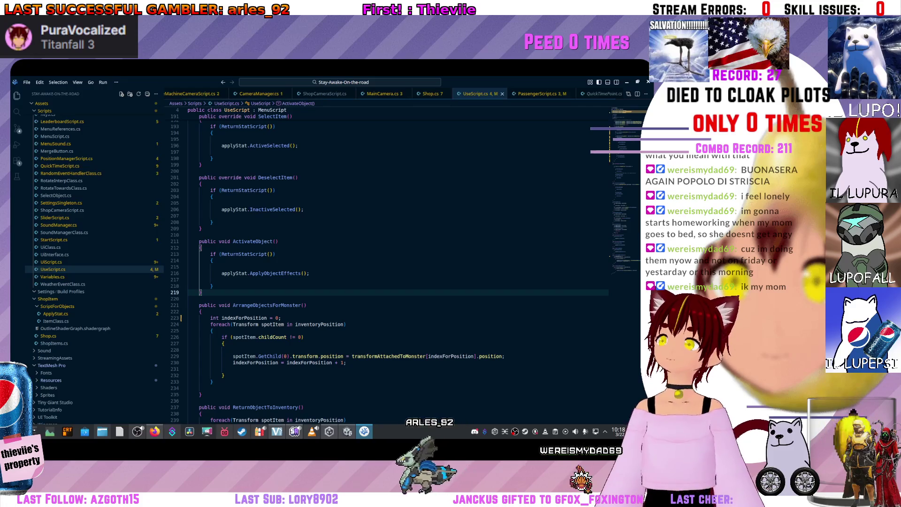
key("ctrl+Page_Up")
key("ctrl+z")
Select the Instantiate lines in Shop.cs's PutInInventoryObjectSelected method.
scroll(399, 263, "up", 15)
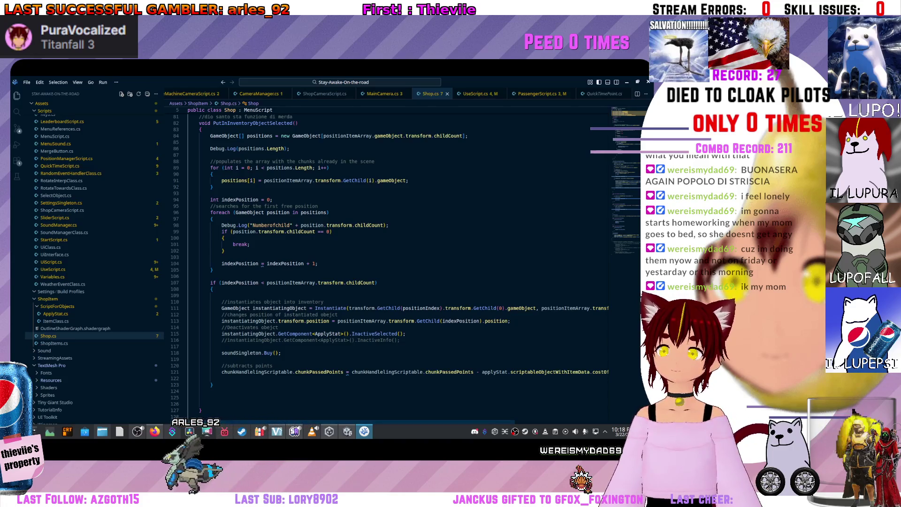
scroll(399, 262, "right", 3)
scroll(399, 263, "right", 2)
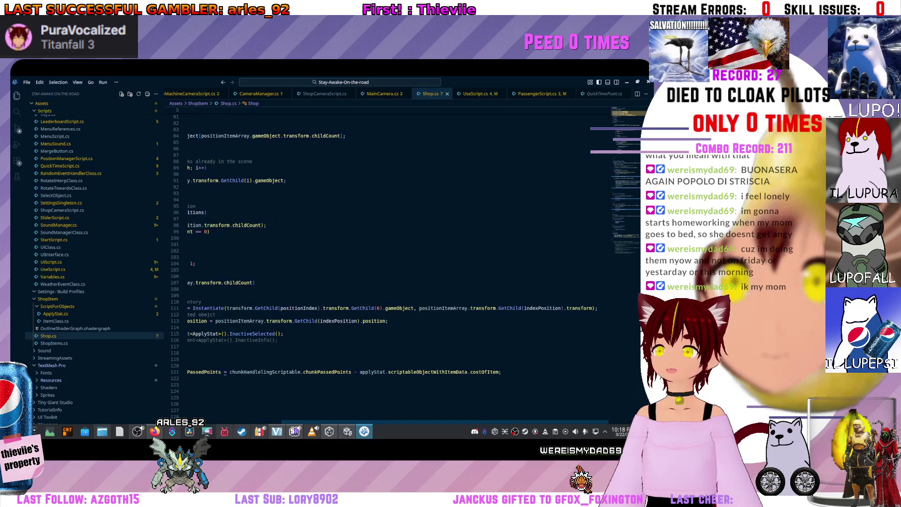
left_click_drag(598, 308, 188, 295)
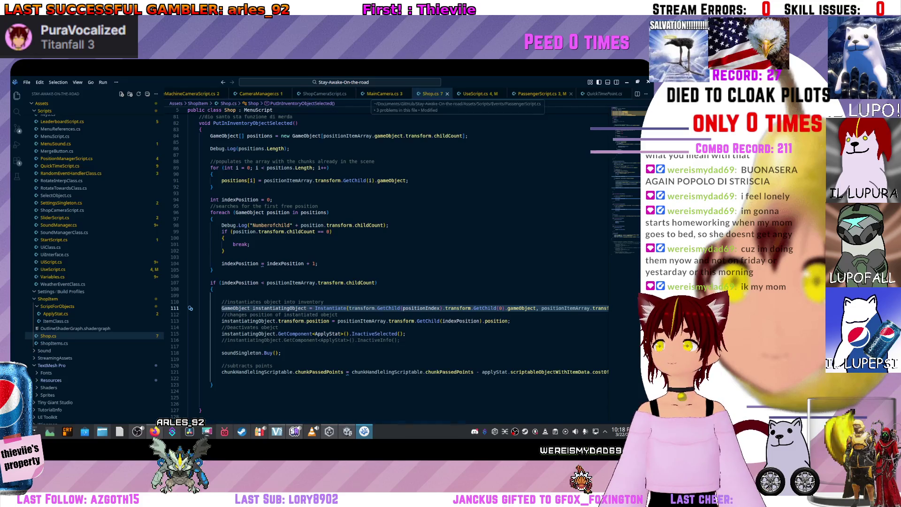
Move through PassengerScript.cs to UseScript.cs and place the caret in the ArrangeObjectsForMonster loop.
key("ctrl+Tab")
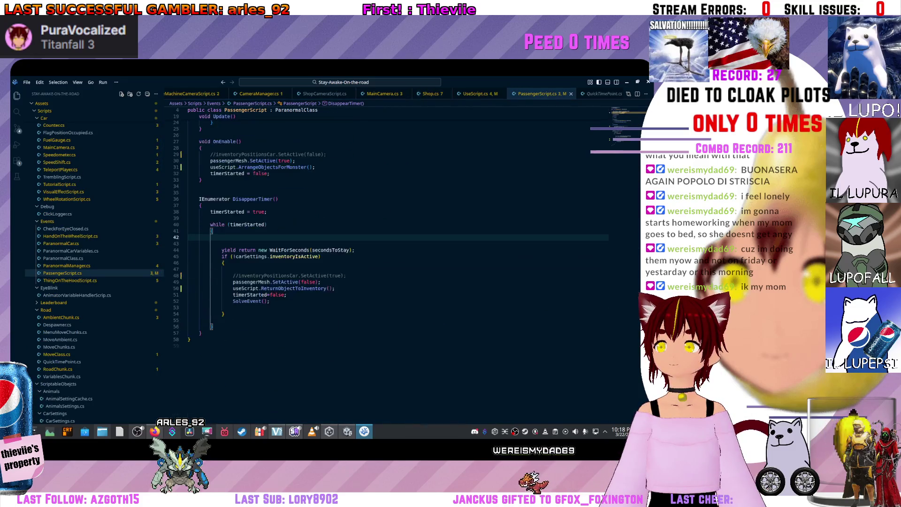
key("ctrl+Tab")
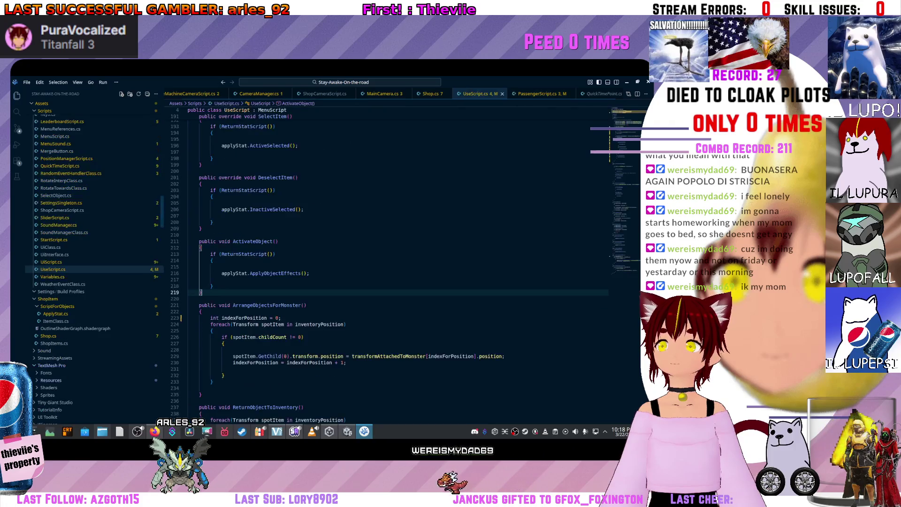
scroll(399, 263, "down", 5)
scroll(399, 263, "down", 2)
scroll(399, 263, "up", 2)
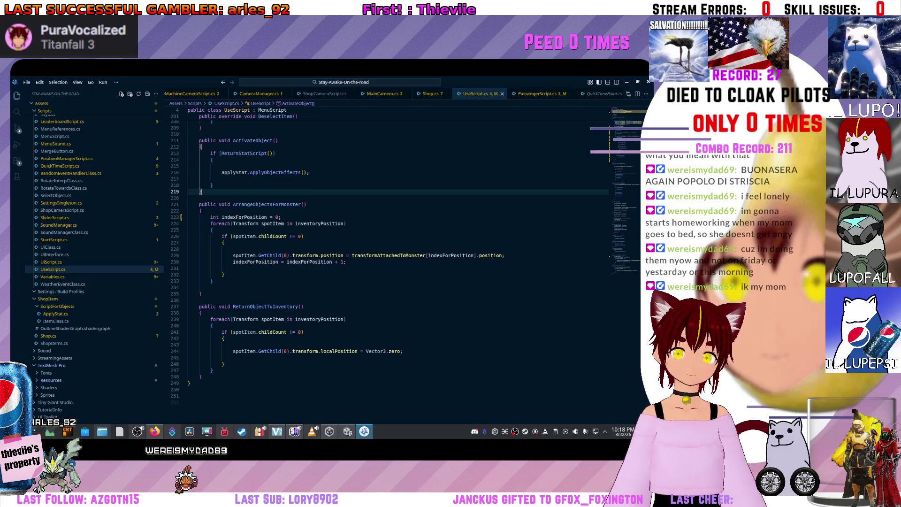
scroll(394, 253, "up", 1)
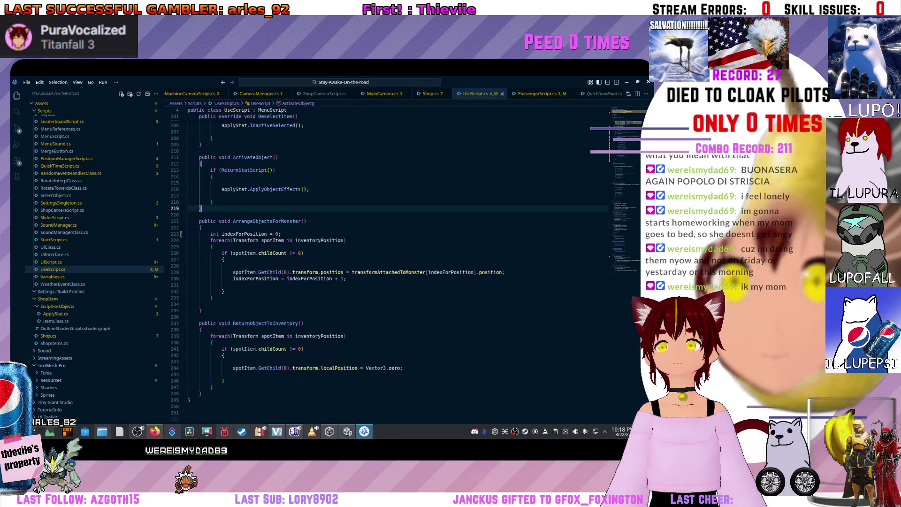
left_click(345, 278)
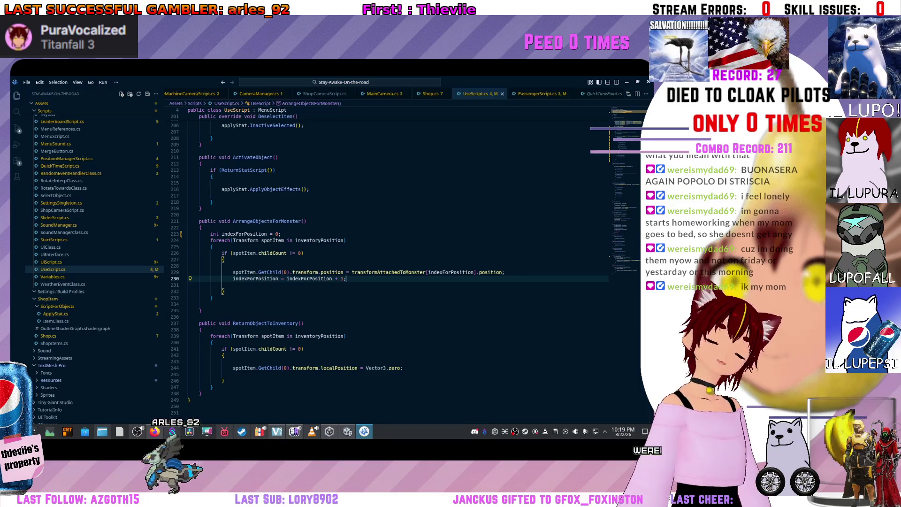
Switch back to Shop.cs to review the Instantiate line in PutInInventoryObjectSelected.
key("ctrl+Tab")
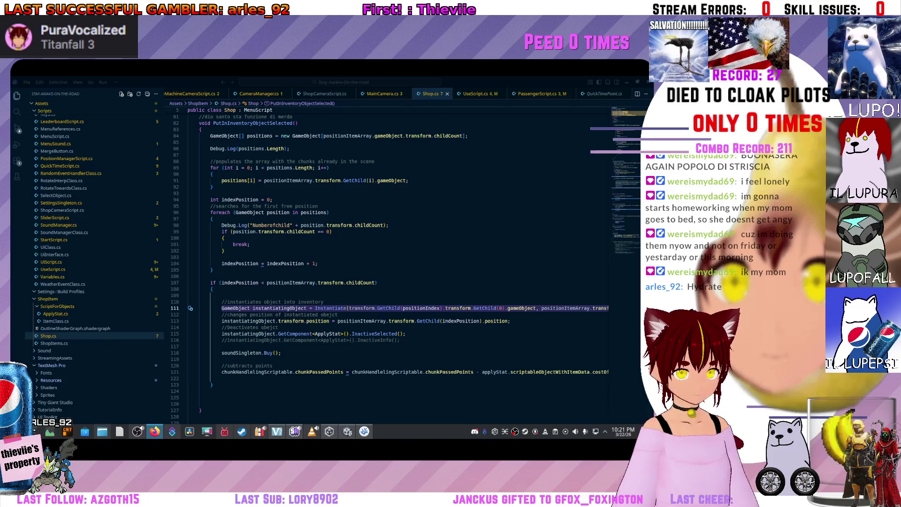
Return to UseScript.cs and place the caret after the if block's opening brace in ArrangeObjectsForMonster.
key("Up")
key("Up")
key("Up")
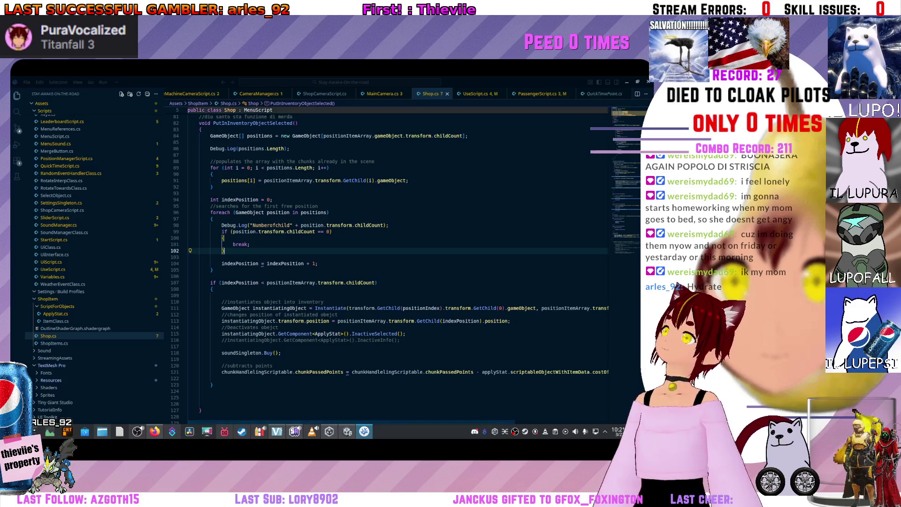
key("ctrl+Tab")
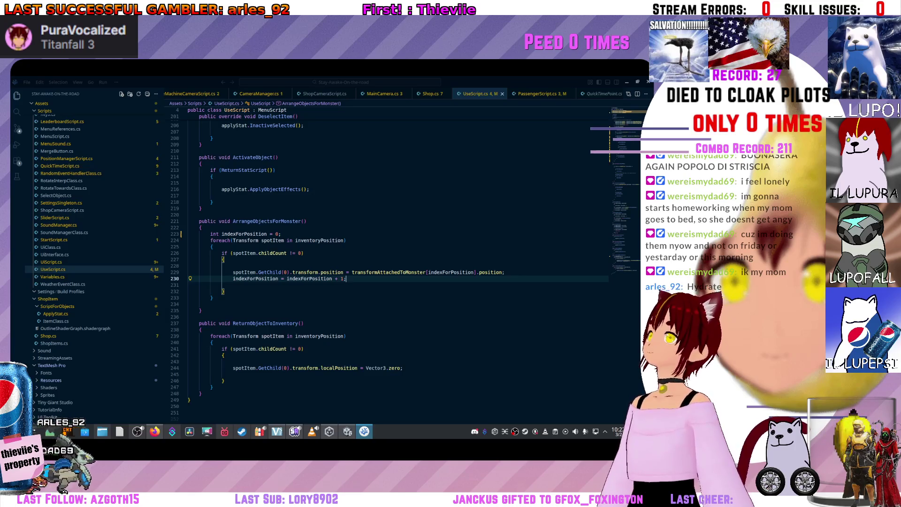
left_click(224, 259)
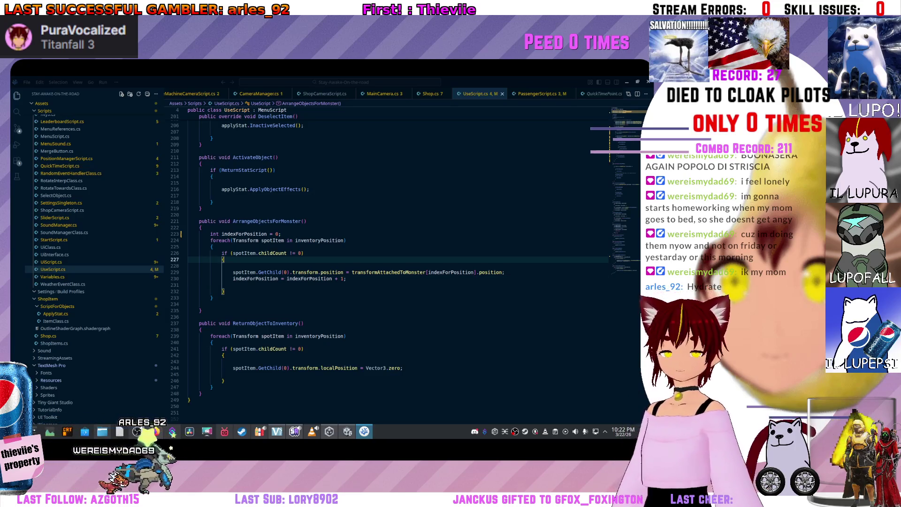
Paste the Instantiate statement, delete its variable declaration, and move it below the positioning line.
key("Return")
key("ctrl+v")
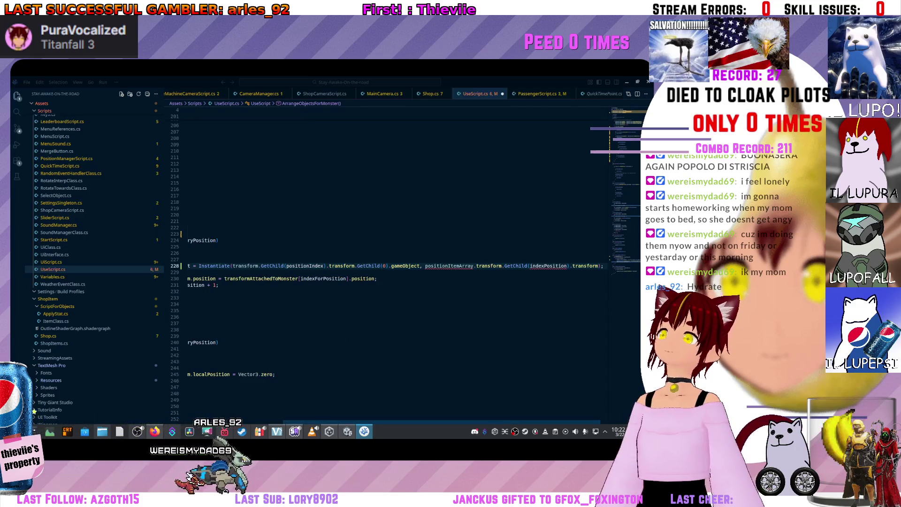
key("Home")
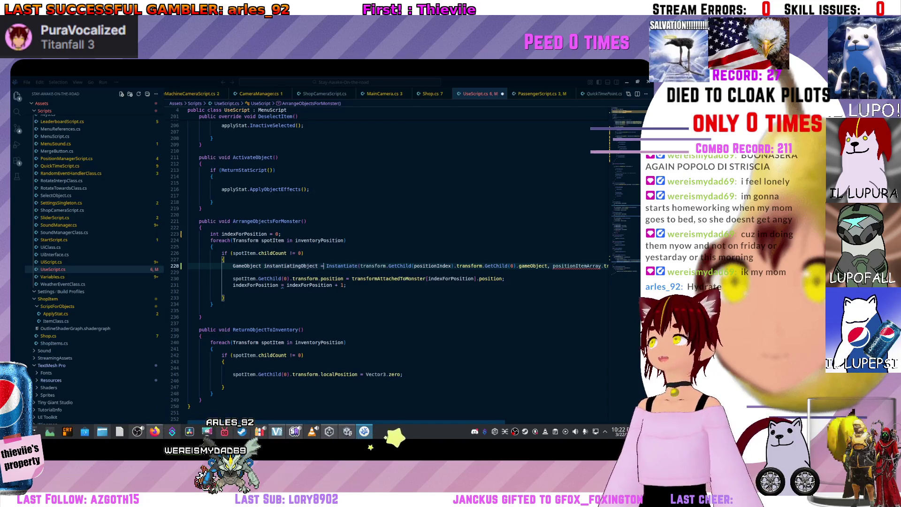
key("ctrl+BackSpace")
key("ctrl+BackSpace")
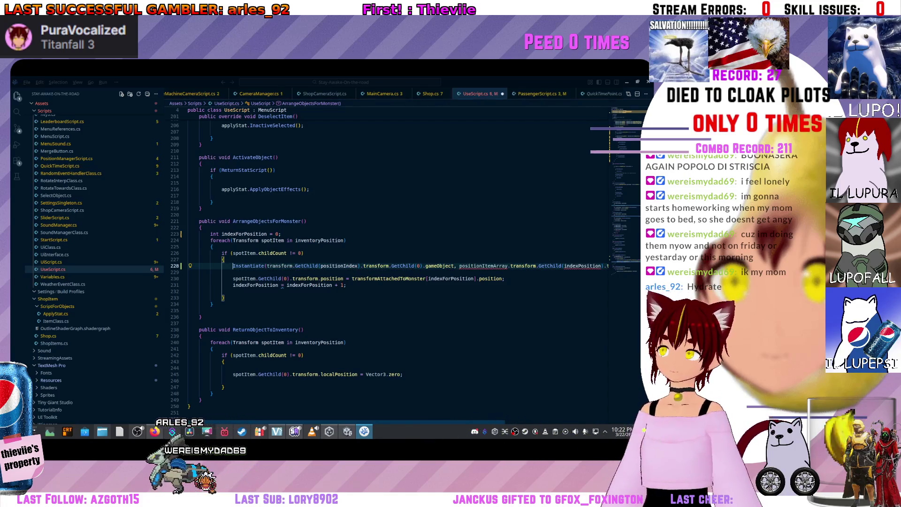
key("alt+Down")
key("alt+Down")
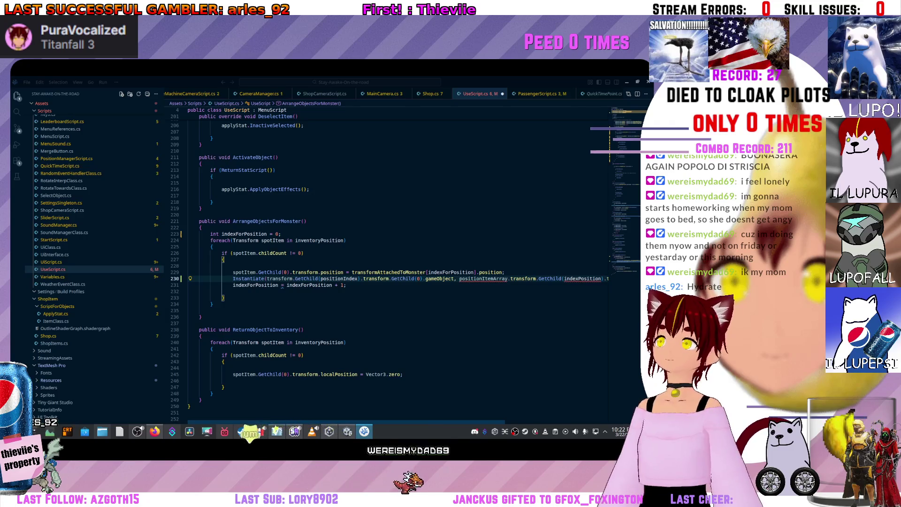
Check the Instantiate parameters and select spotItem.GetChild(0) for reuse as an argument.
left_click(188, 266)
key("shift+Down")
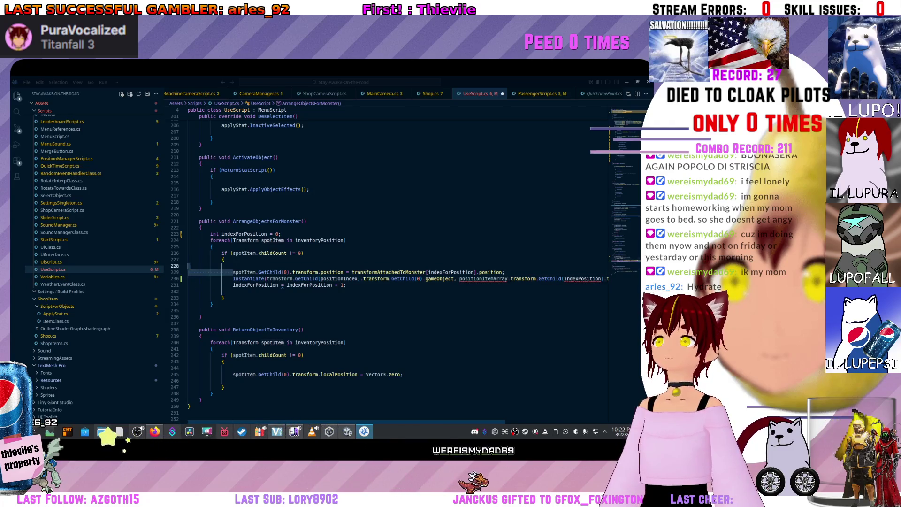
left_click(287, 272)
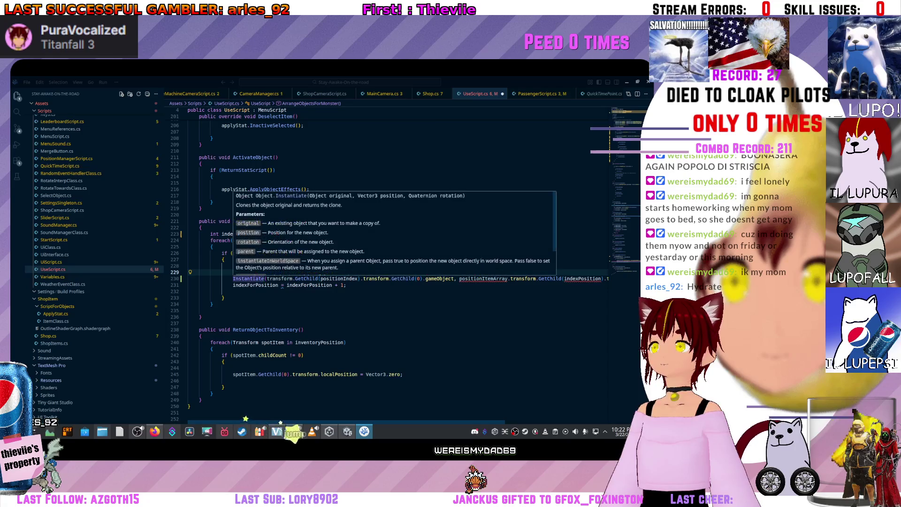
key("Down")
key("Down")
key("Down")
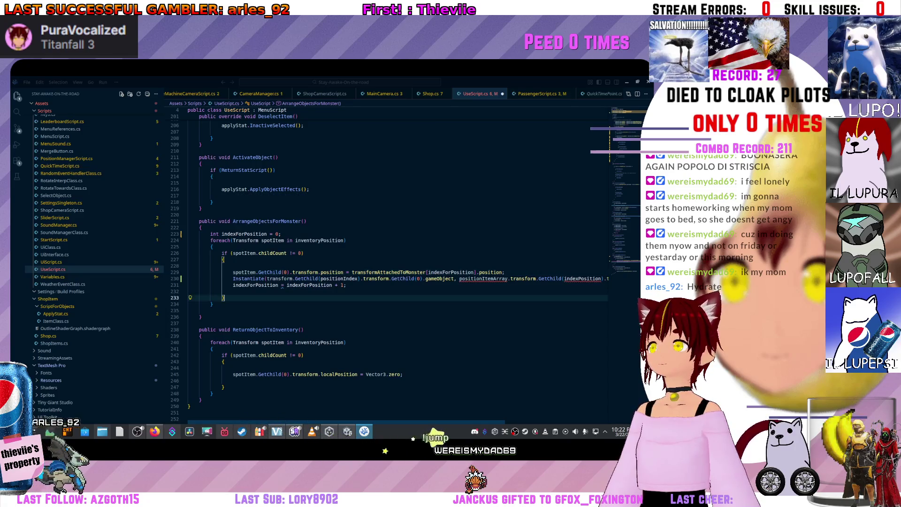
left_click(248, 278)
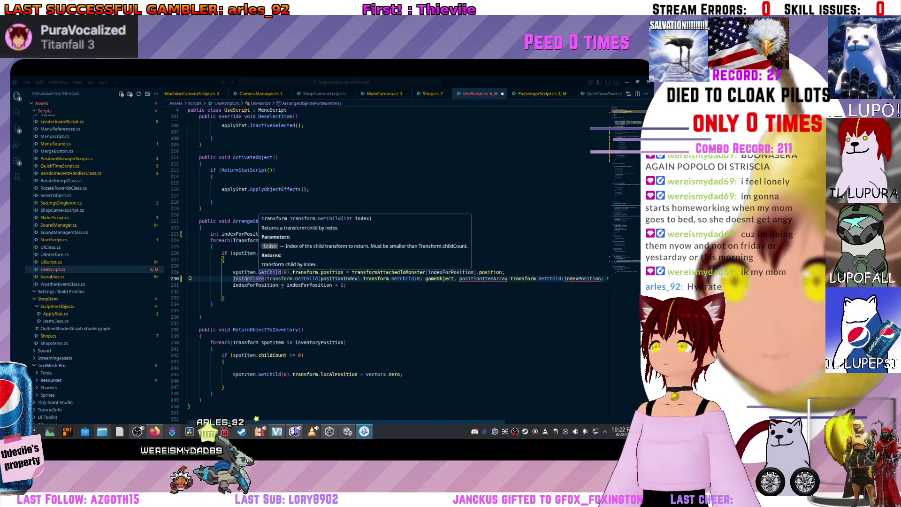
left_click_drag(290, 272, 231, 272)
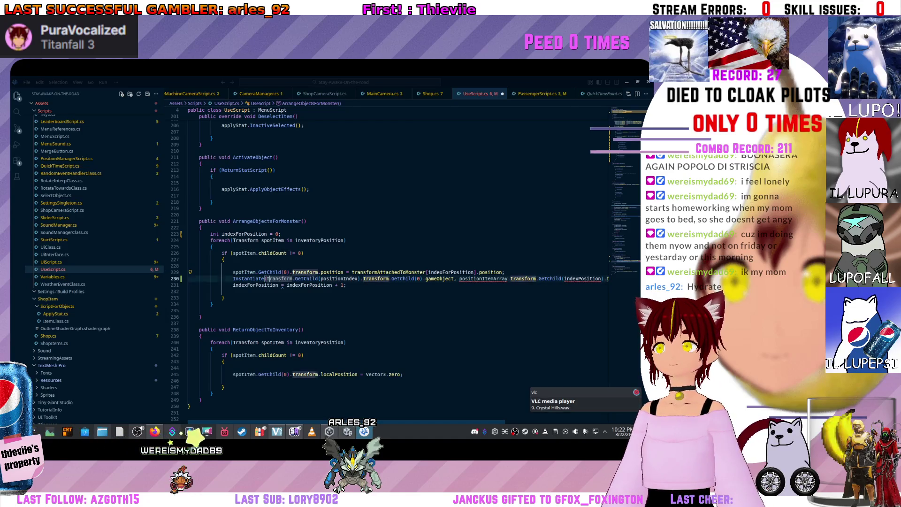
Make spotItem.GetChild(0).gameObject the first Instantiate argument.
type("spotItem.GetChild(0)")
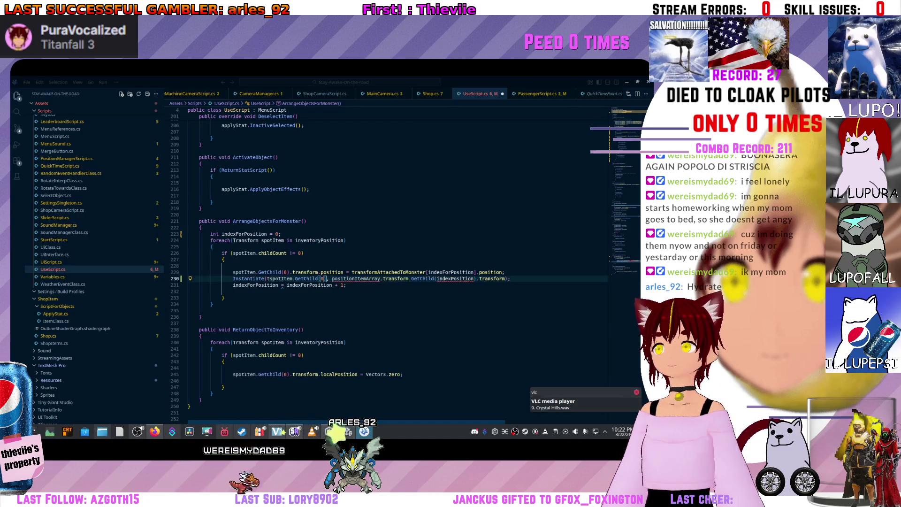
type(".gam")
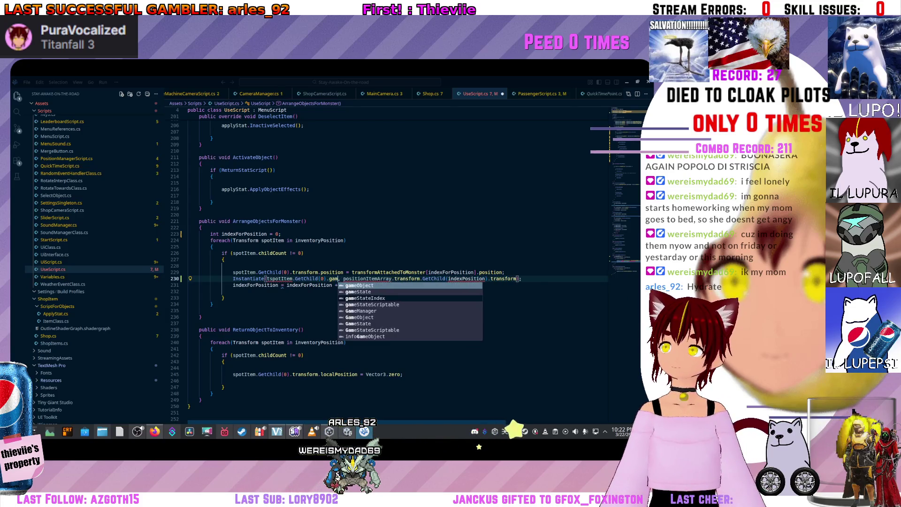
key("Tab")
left_click(268, 278)
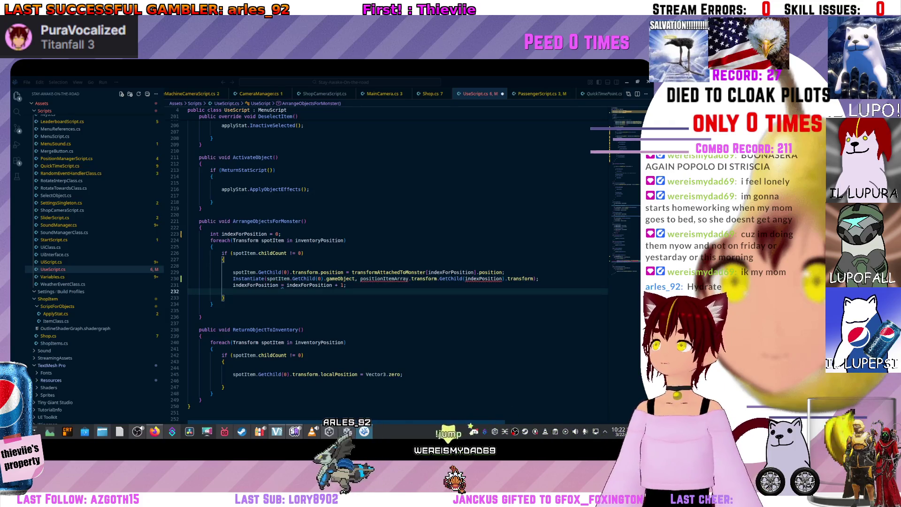
left_click(255, 279)
mouse_move(255, 278)
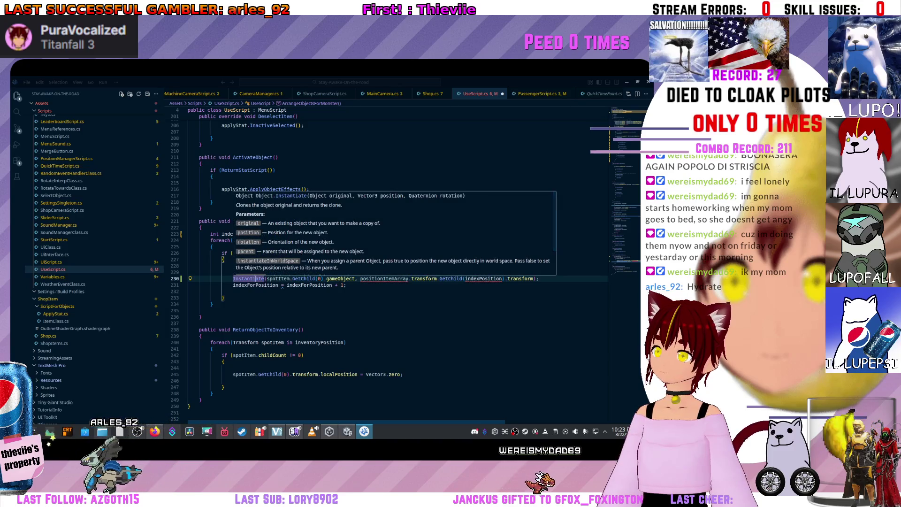
left_click(263, 291)
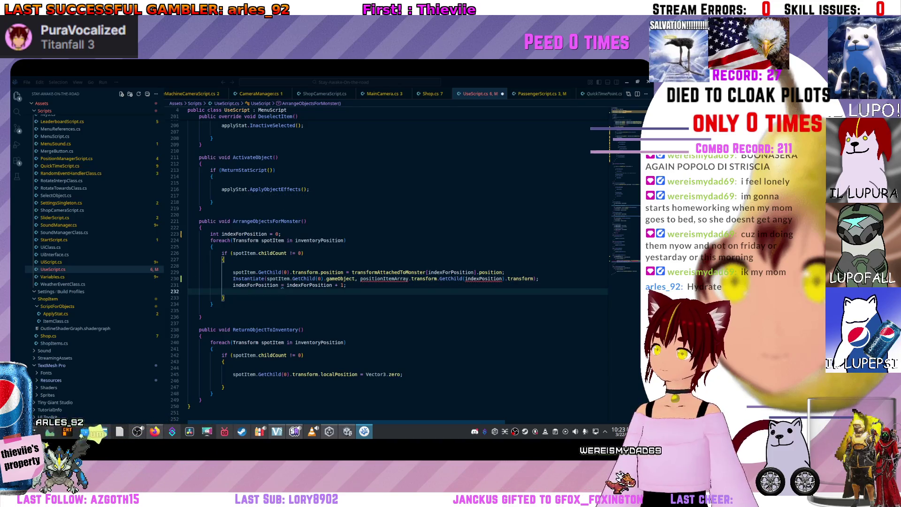
Pass transformAttachedToMonster[indexForPosition].position as the second argument, drop the extra semicolon, and view Shop.cs.
double_click(503, 272)
left_click_drag(503, 272, 356, 273)
left_click_drag(188, 265, 352, 272)
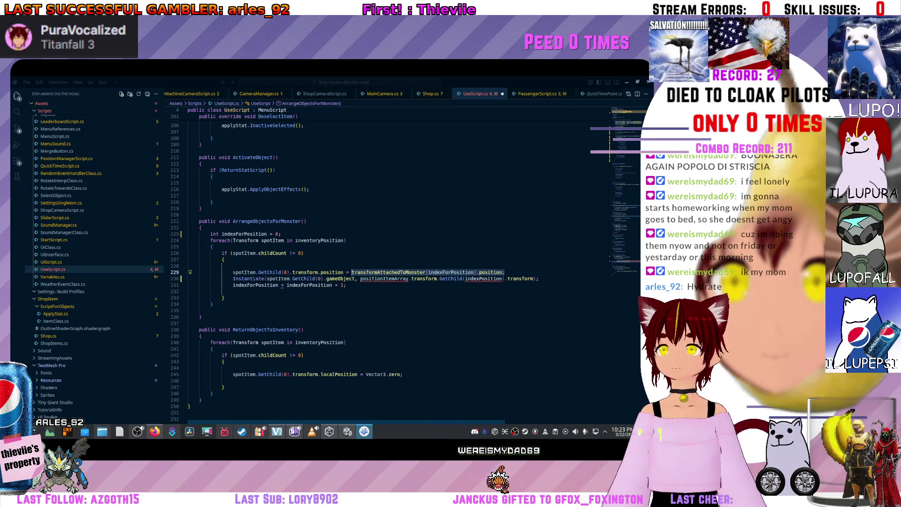
type("transformAttachedToMonster[indexForPosition].position;")
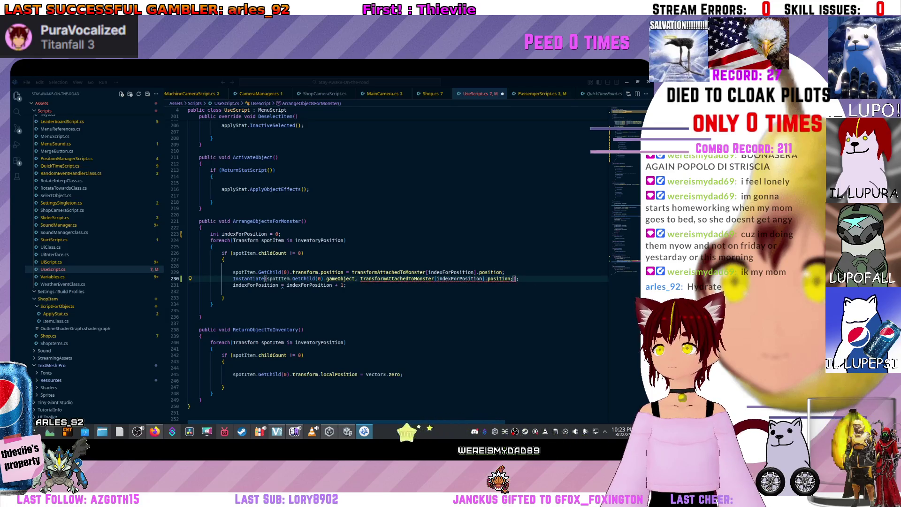
mouse_move(249, 279)
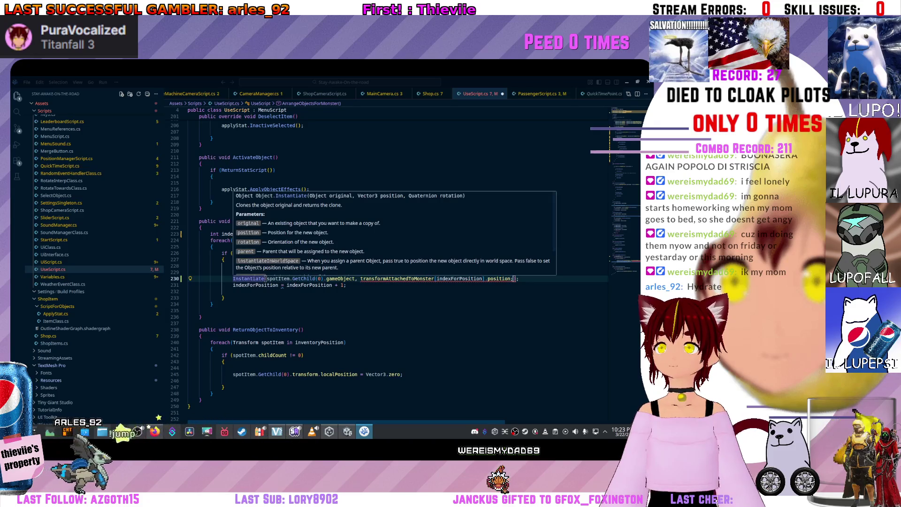
mouse_move(514, 278)
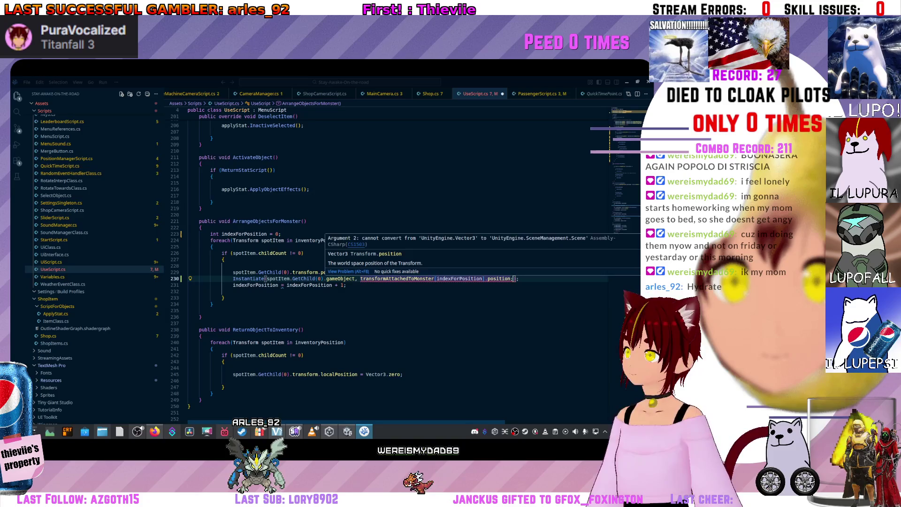
key("BackSpace")
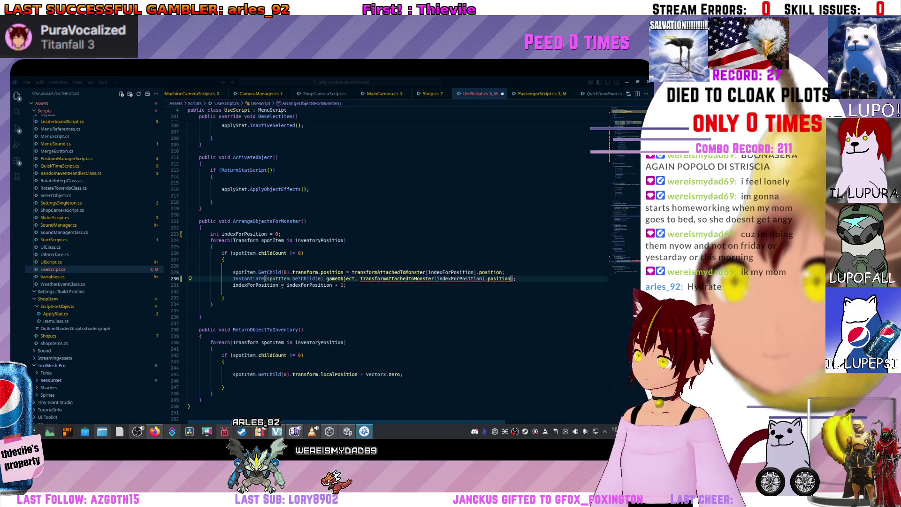
mouse_move(459, 279)
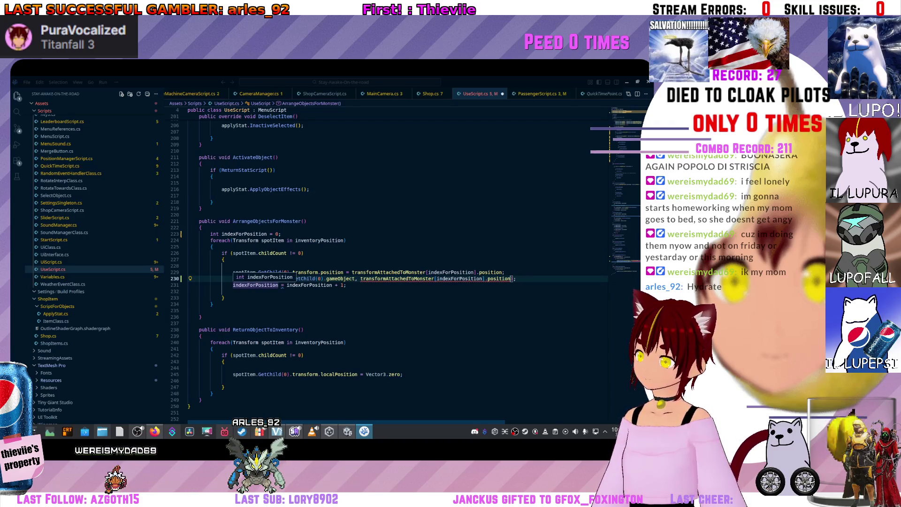
mouse_move(304, 278)
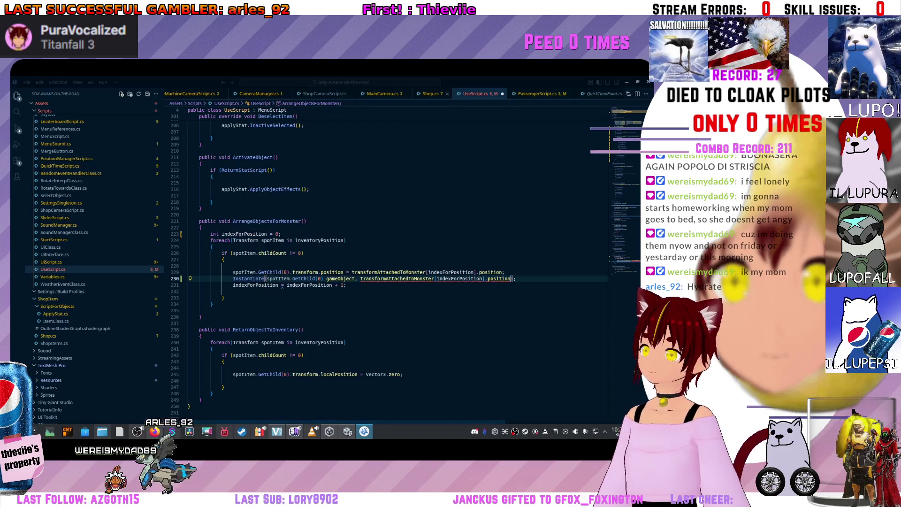
left_click(428, 94)
scroll(395, 262, "right", 5)
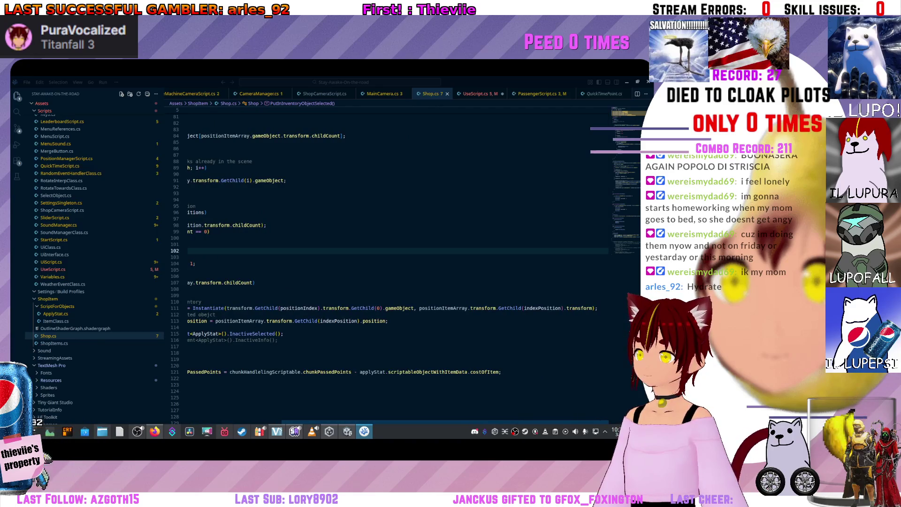
Remove '.position' from the anchor argument on line 230 and begin a third argument with ', tran'.
key("ctrl+Tab")
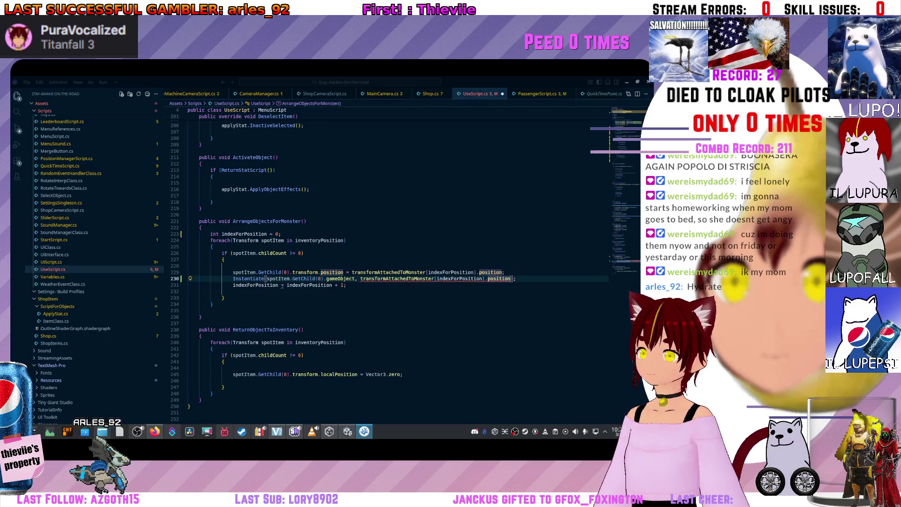
key("Home")
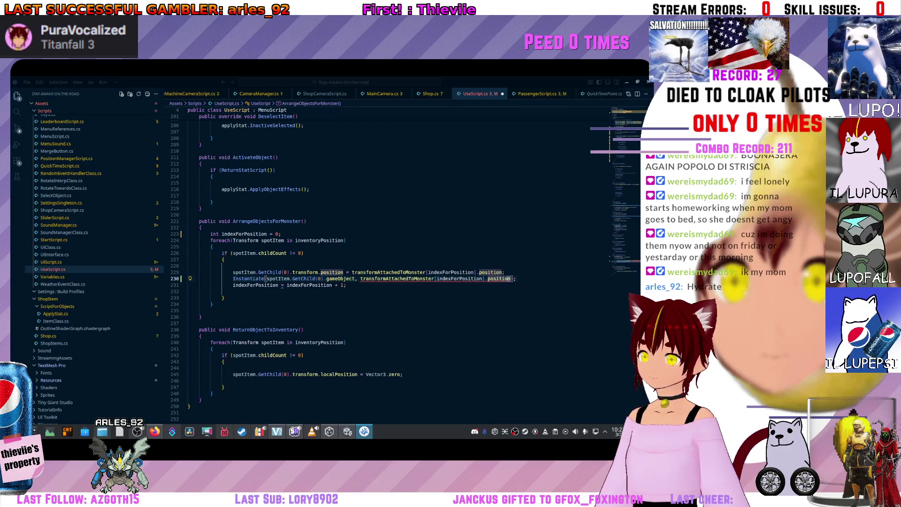
key("Delete")
key("Delete")
key("Delete")
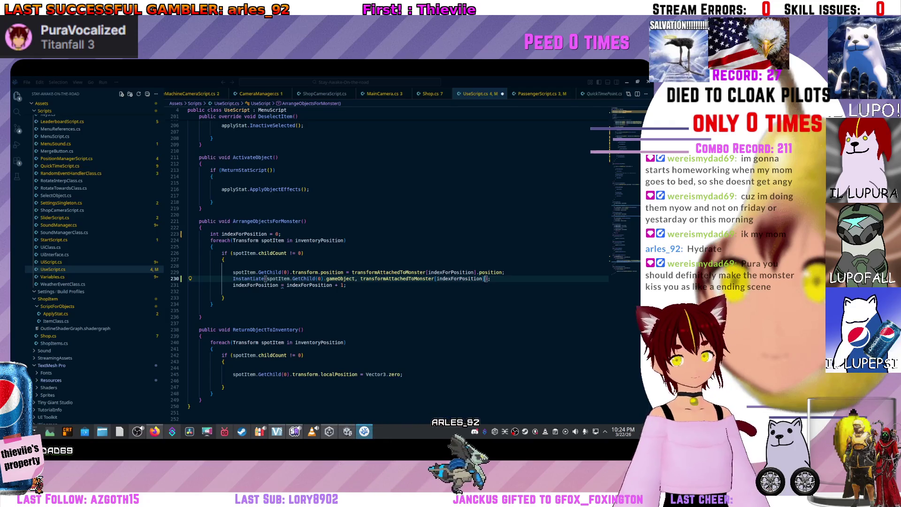
mouse_move(249, 278)
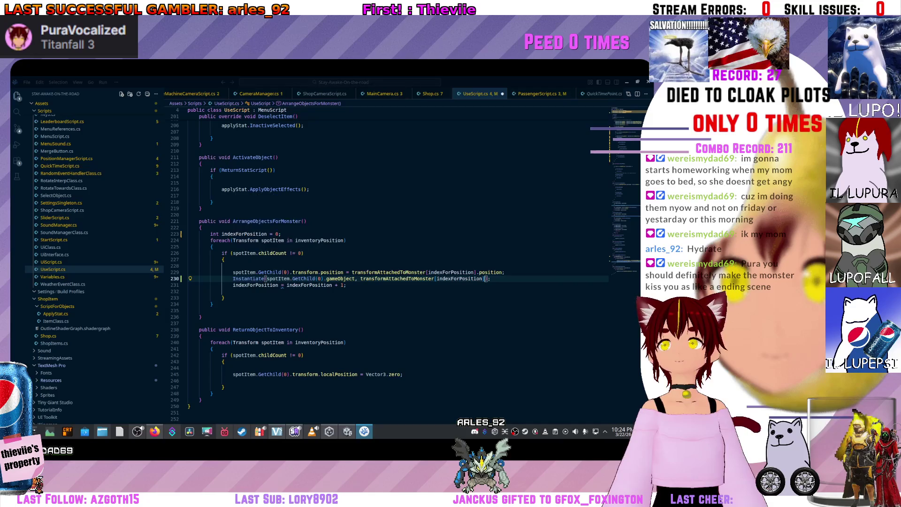
key("ctrl+Page_Up")
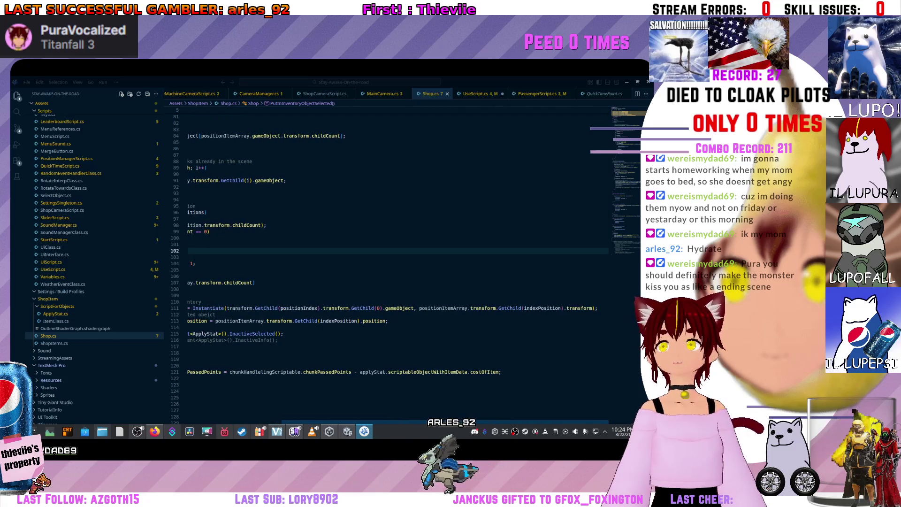
key("ctrl+Page_Down")
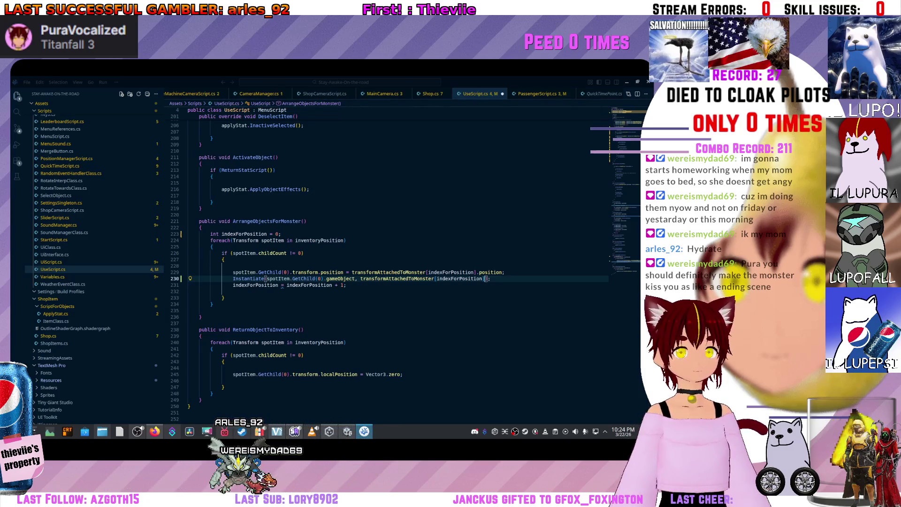
type(", ")
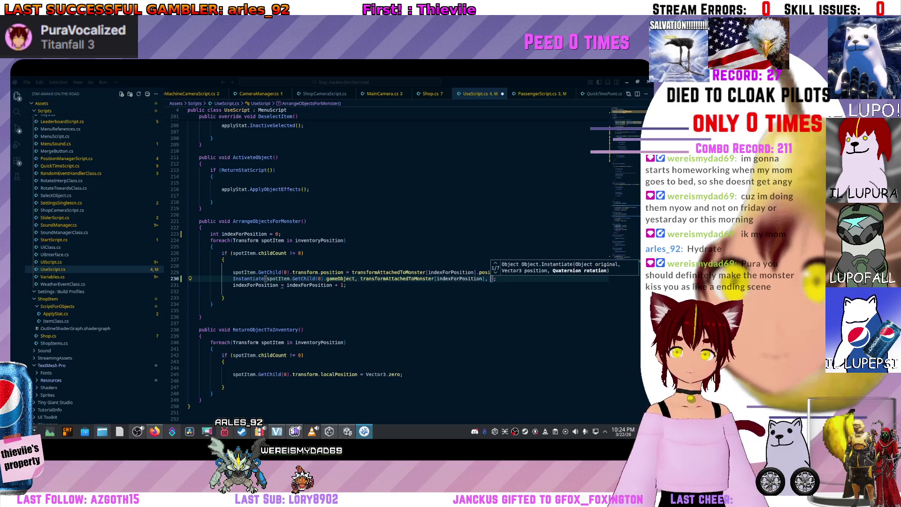
type("tran")
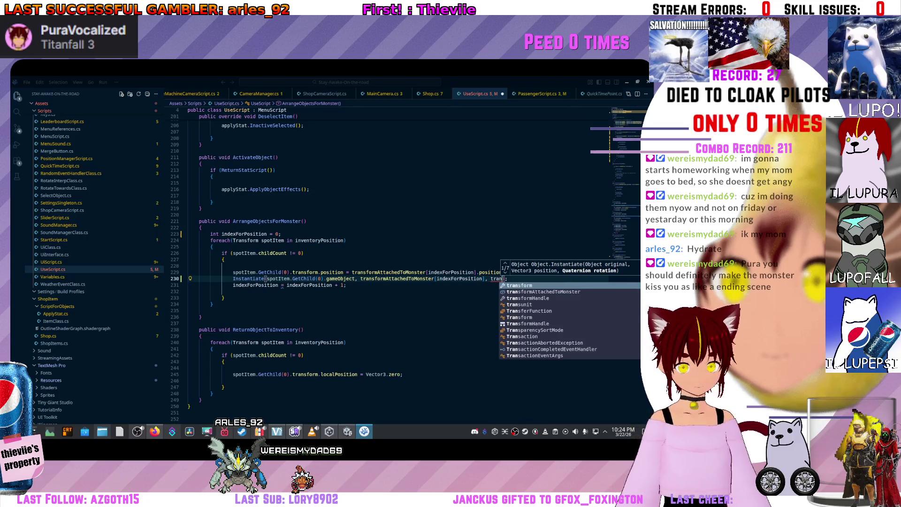
Complete the third argument as transformAttachedToMonster[indexForPosition].rotation.
key("Down")
key("Tab")
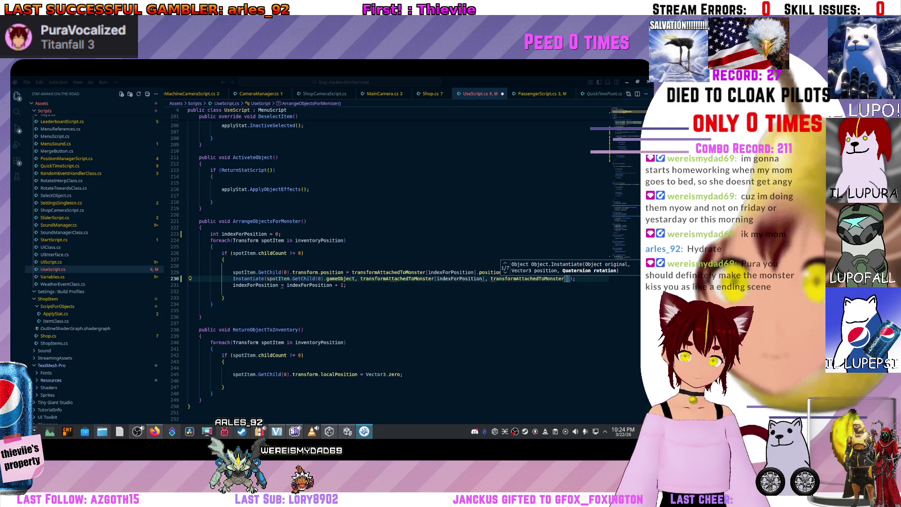
key("Tab")
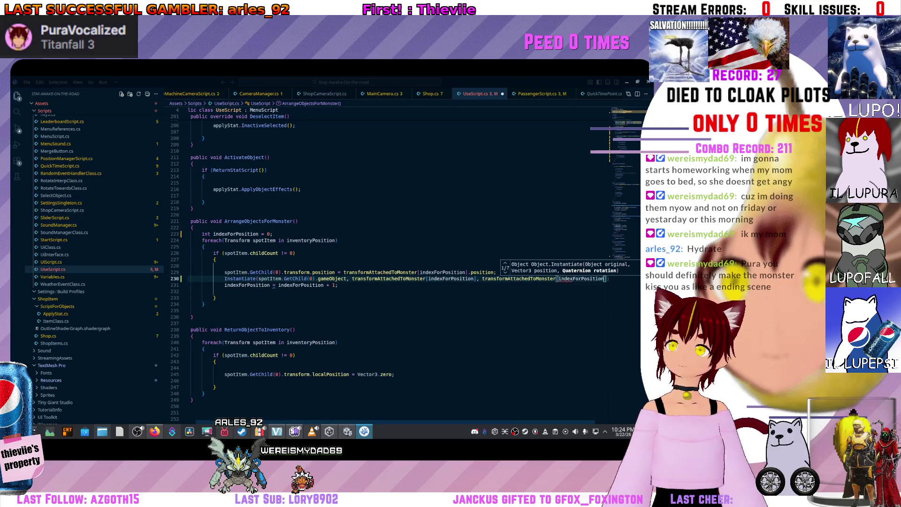
type(".rota")
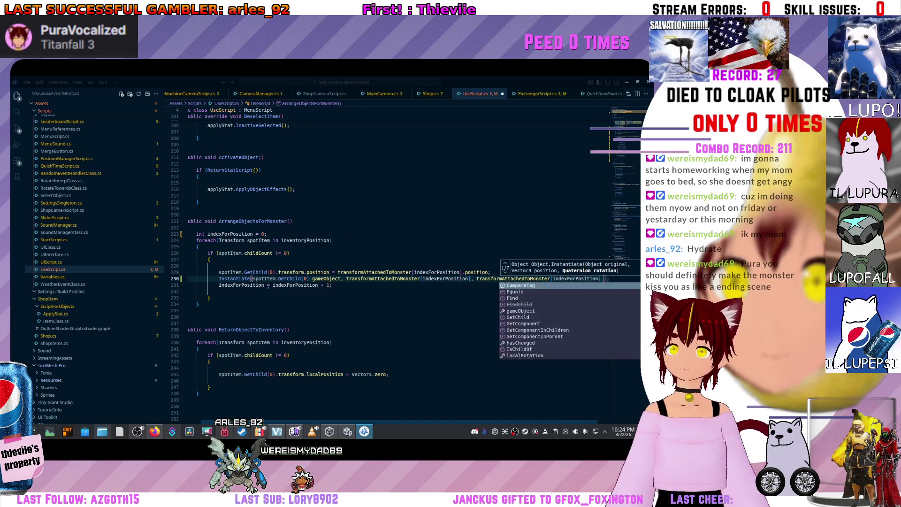
key("Tab")
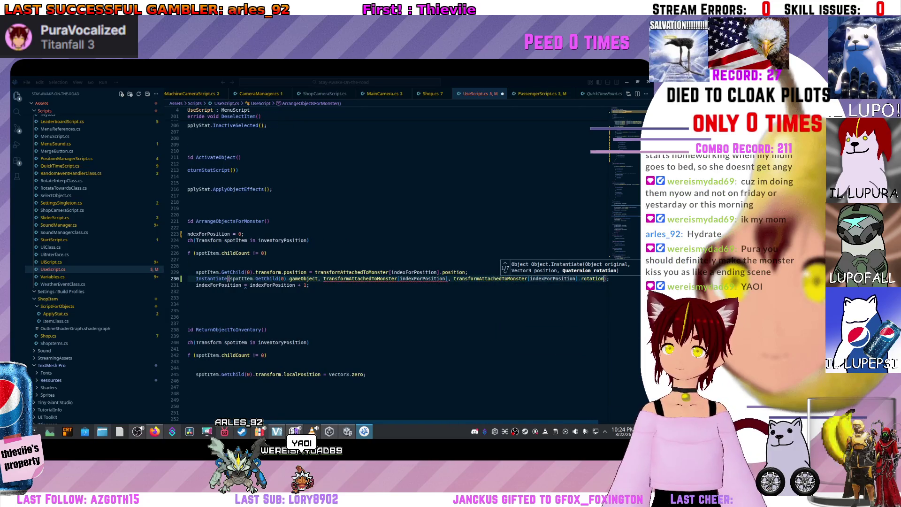
Add '.position' to the first anchor argument, then switch to Shop.cs.
mouse_move(384, 279)
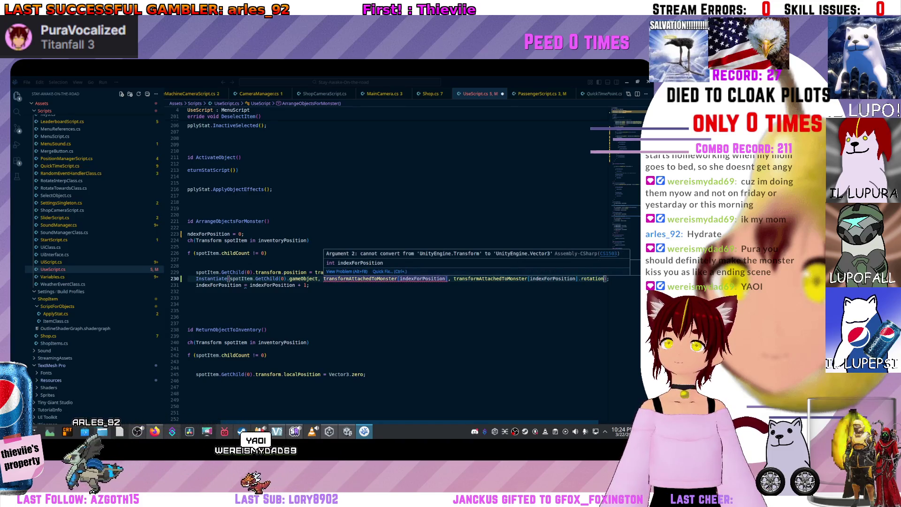
left_click(399, 279)
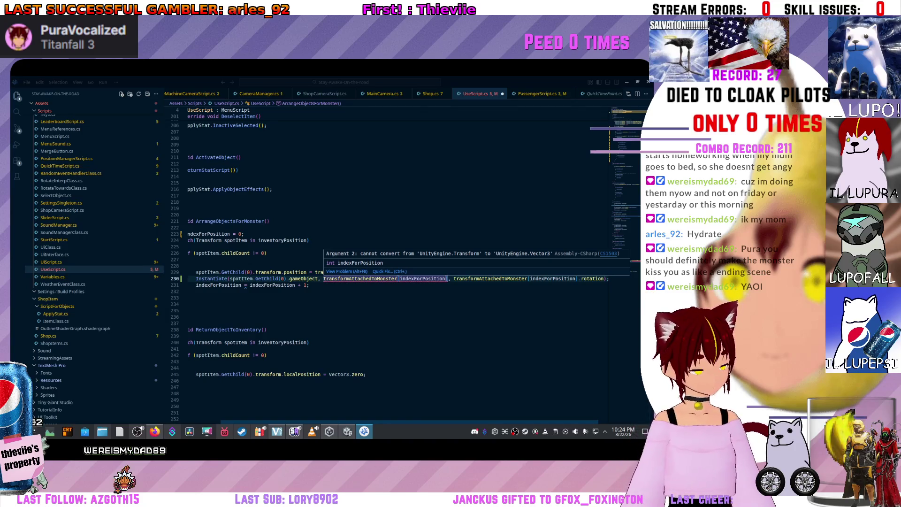
type(".position")
key("Tab")
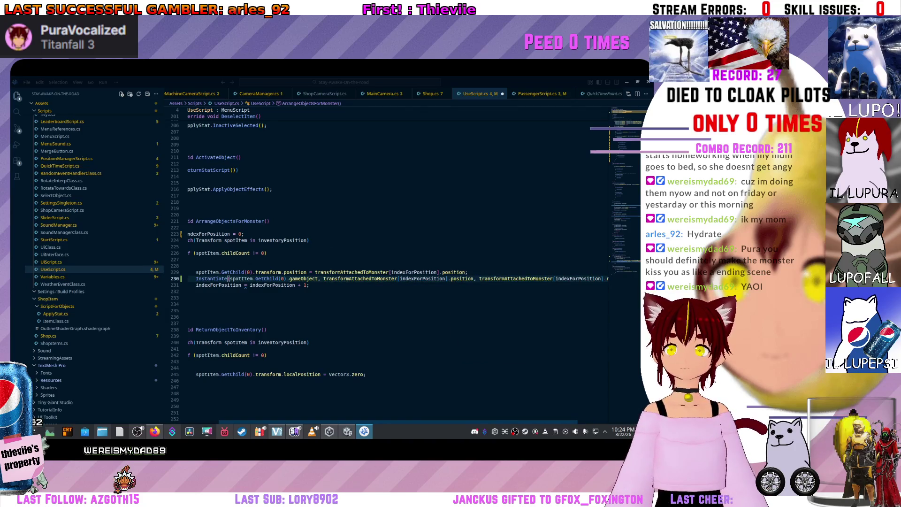
left_click(188, 297)
scroll(390, 262, "left", 3)
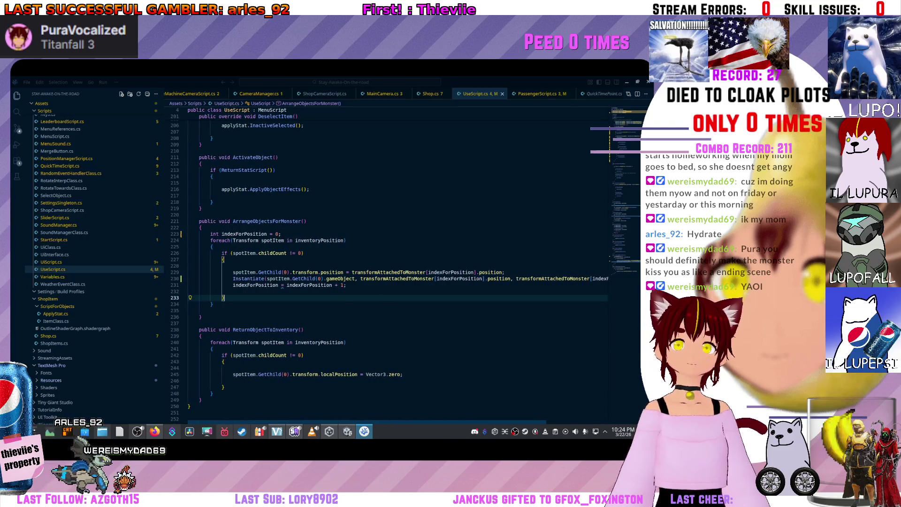
key("ctrl+Tab")
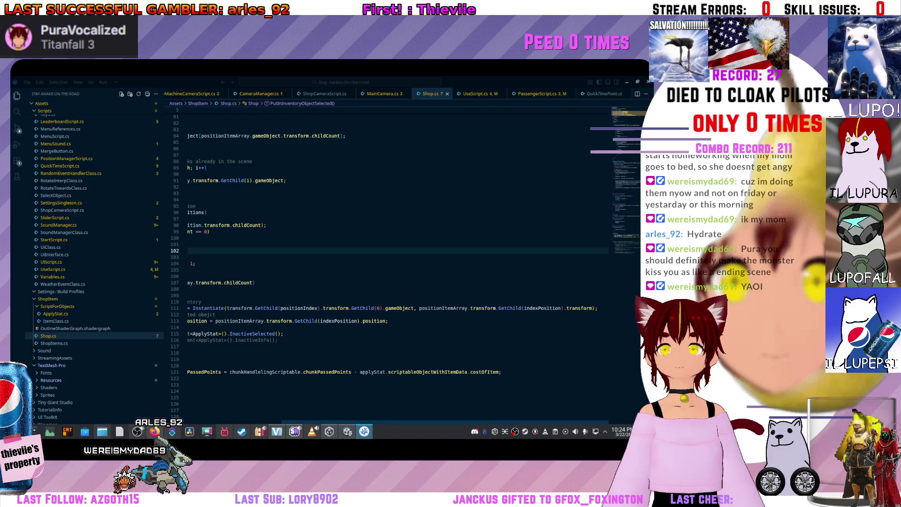
Review Shop.cs's Instantiate call on line 111, then return to UseScript.cs.
scroll(394, 262, "left", 5)
scroll(394, 263, "left", 1)
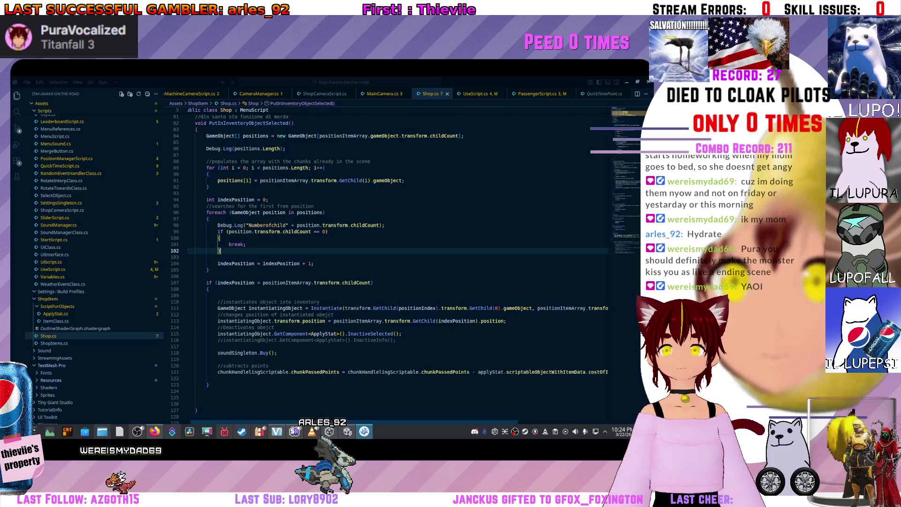
mouse_move(244, 321)
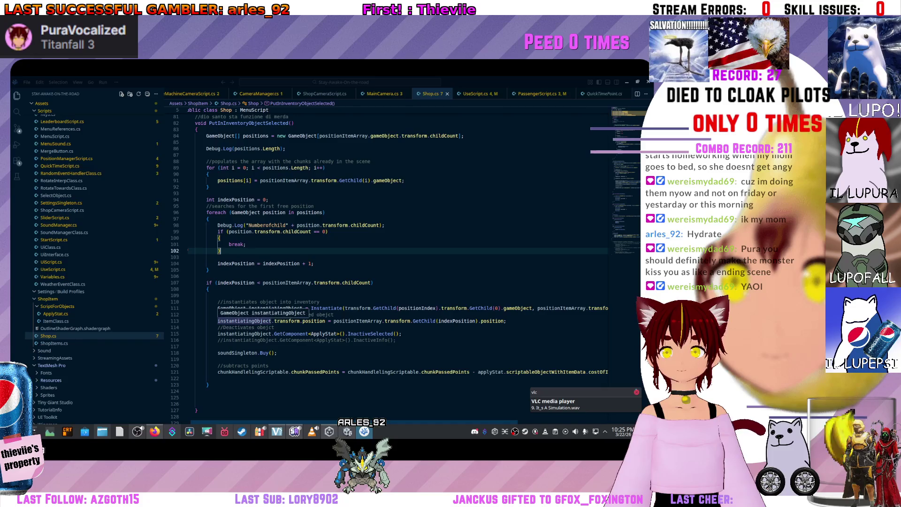
mouse_move(313, 321)
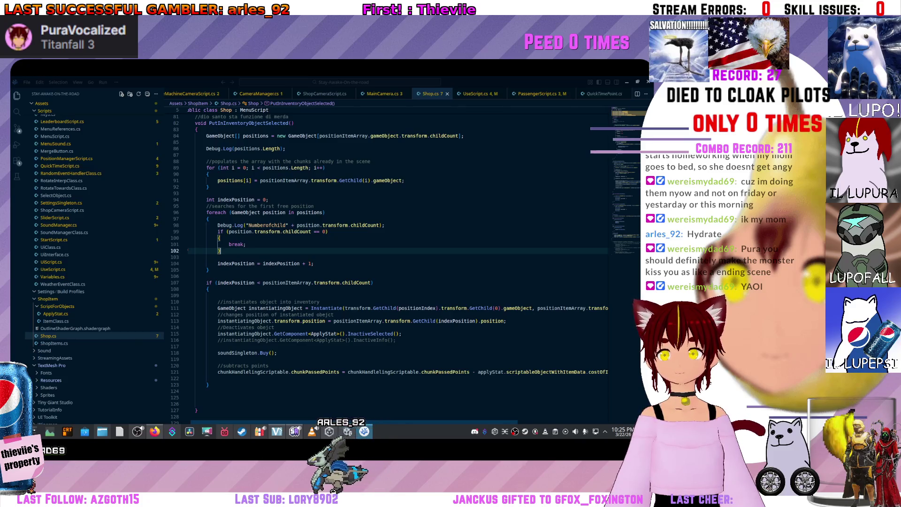
scroll(394, 263, "right", 2)
scroll(262, 308, "left", 1)
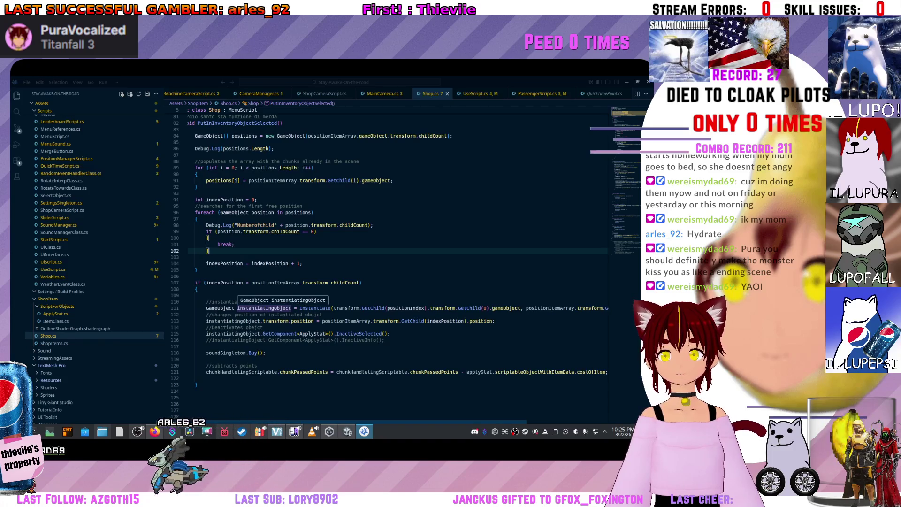
left_click(314, 309)
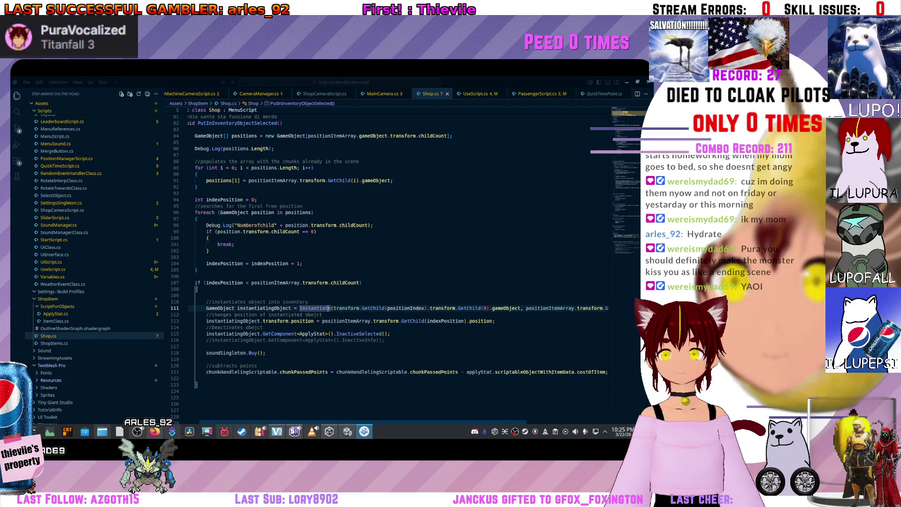
mouse_move(314, 309)
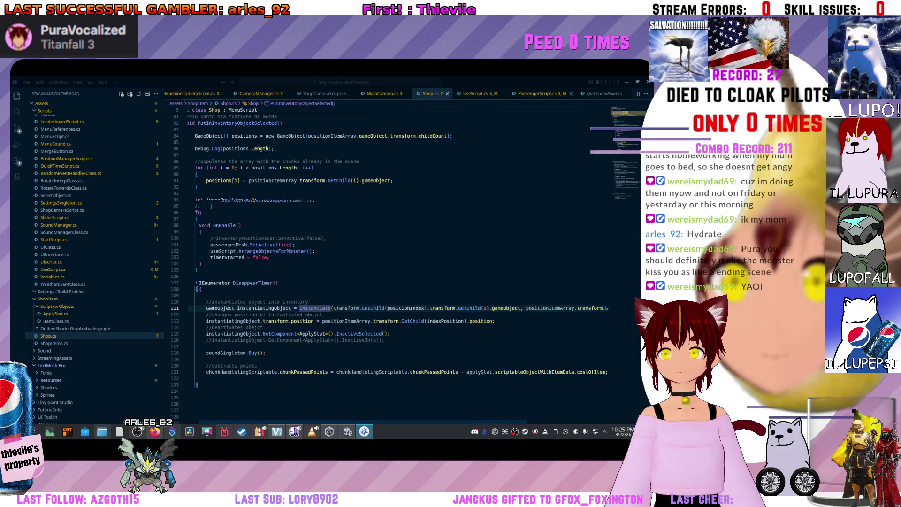
left_click(52, 269)
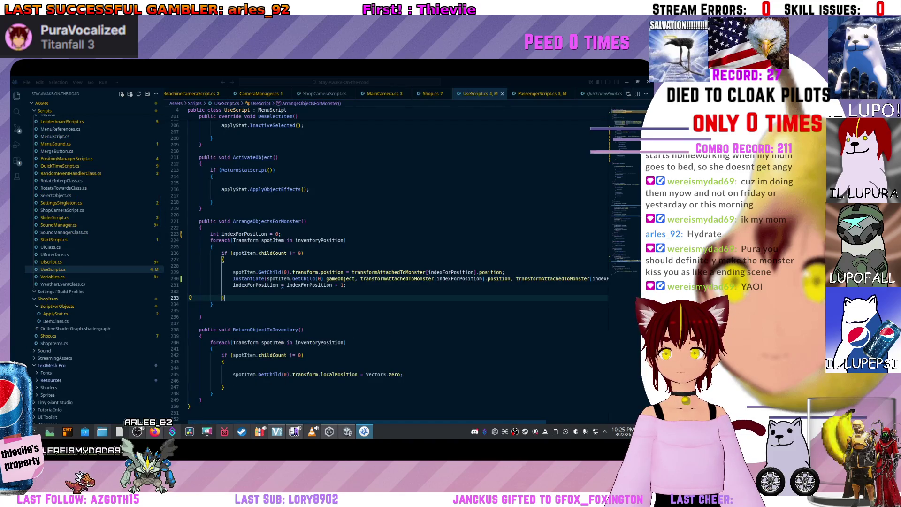
Comment out the line that sets the item's position in ArrangeObjectsForMonster.
left_click(249, 278)
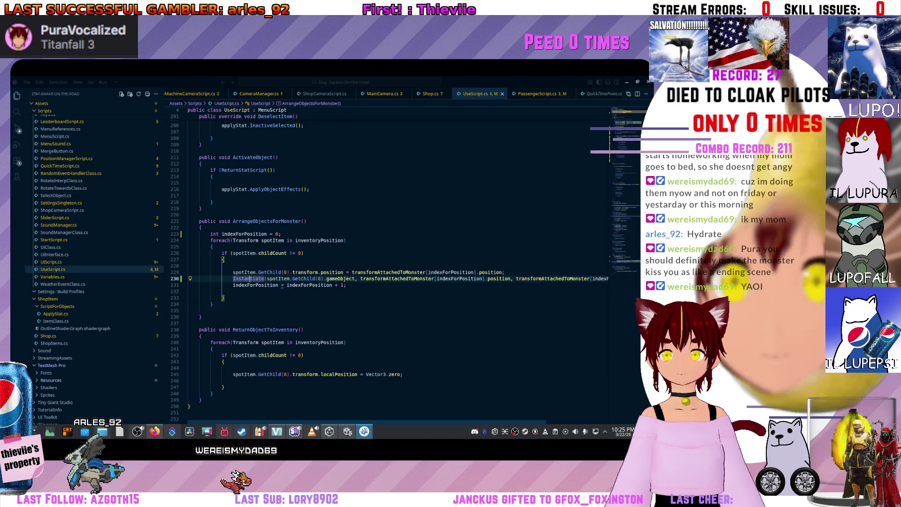
left_click(504, 272)
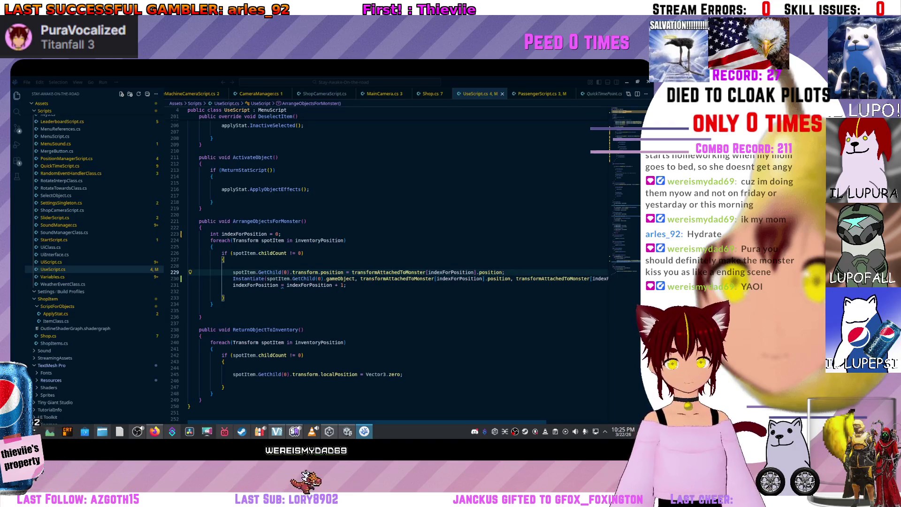
key("ctrl+slash")
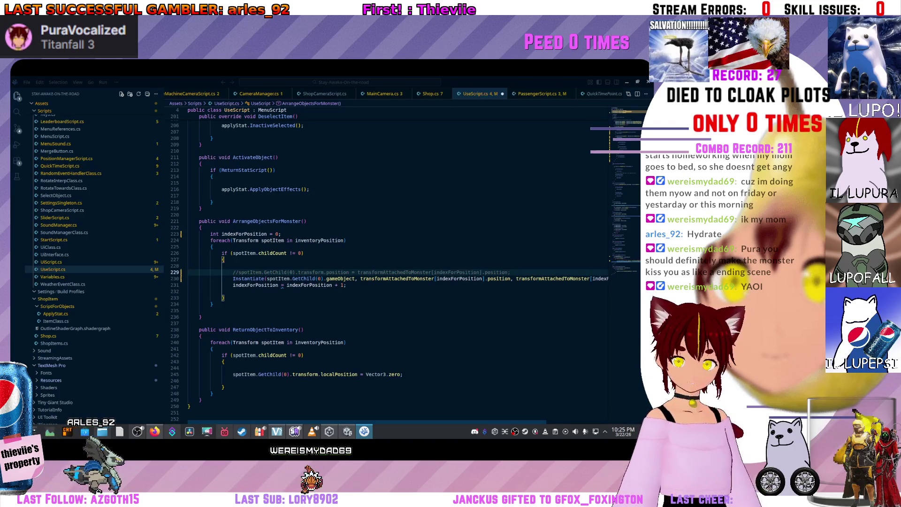
scroll(394, 263, "right", 2)
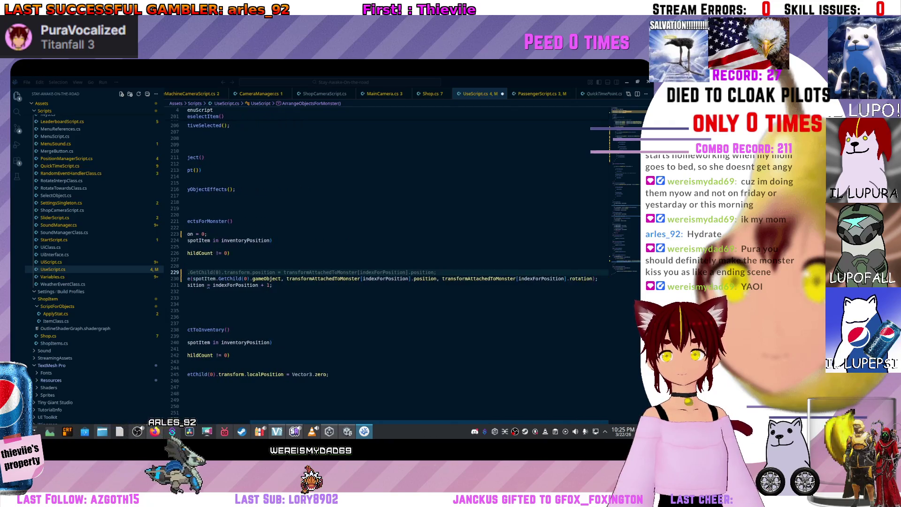
key("ctrl+l")
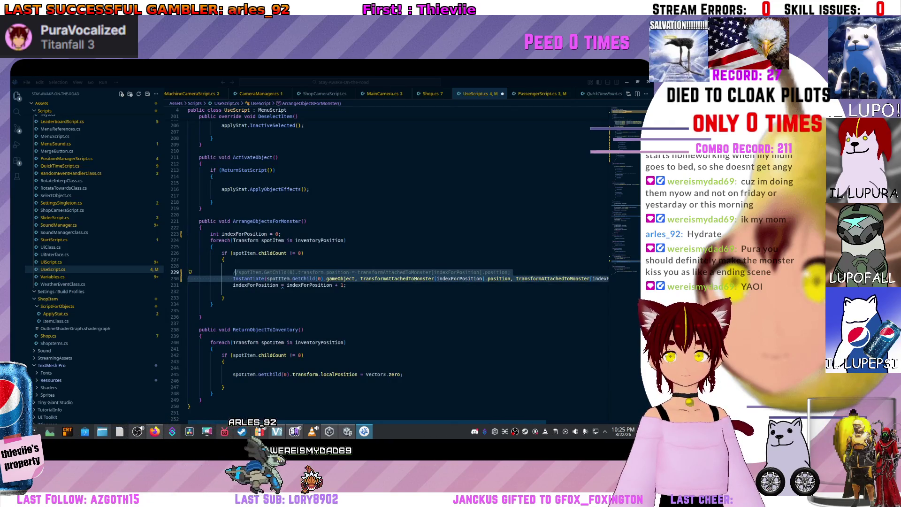
key("Down")
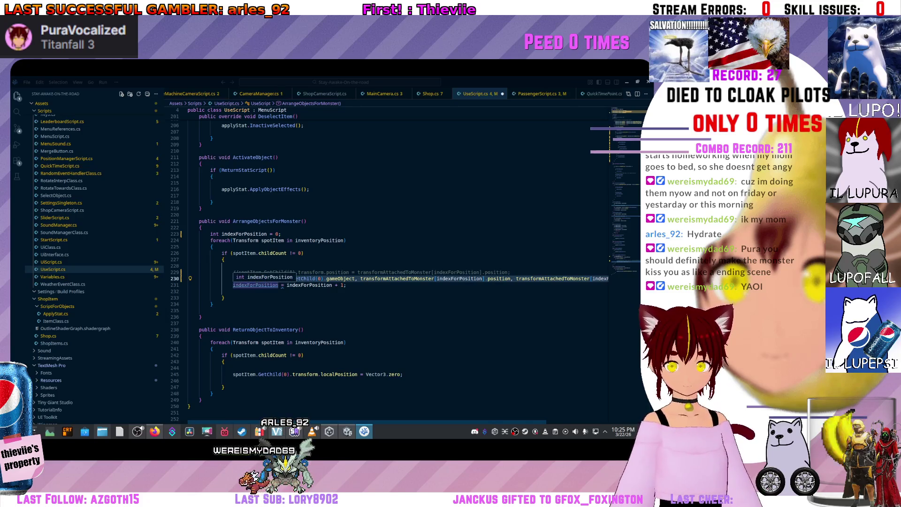
Paste the Instantiate call into ReturnObjectToInventory's if block and delete its trailing rotation and position arguments.
left_click(224, 361)
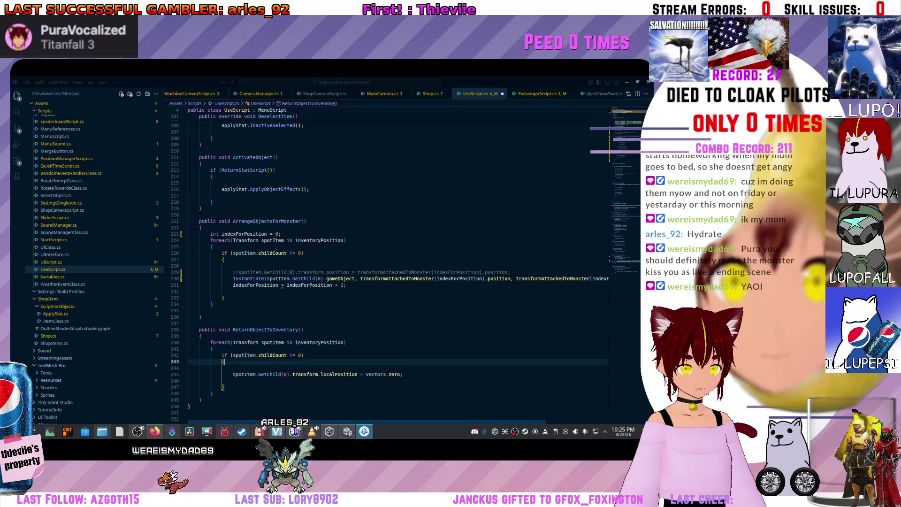
key("Return")
key("ctrl+v")
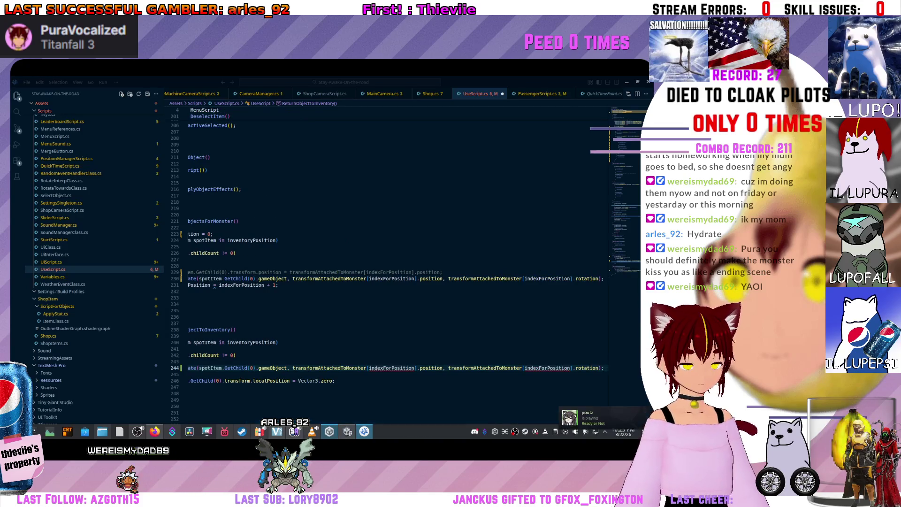
mouse_move(329, 431)
key("ctrl+BackSpace")
key("ctrl+BackSpace")
key("ctrl+BackSpace")
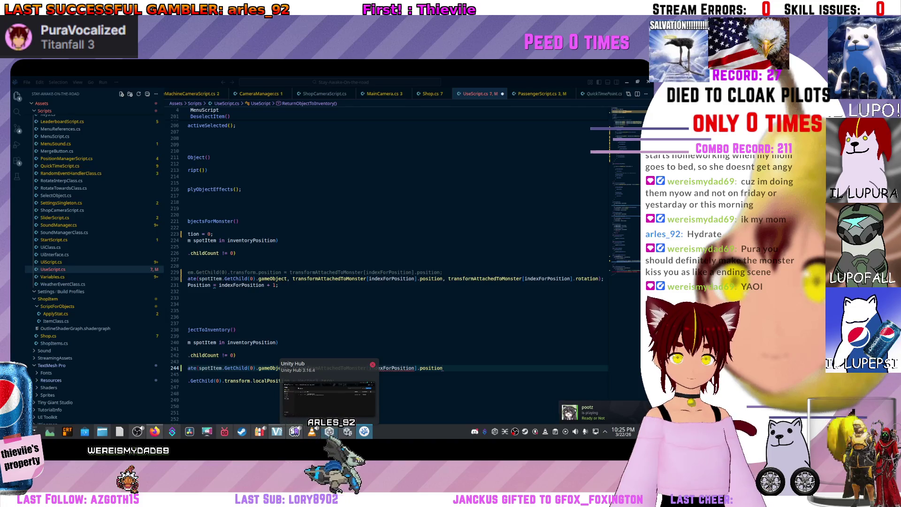
key("ctrl+BackSpace")
key("ctrl+BackSpace")
key("ctrl+BackSpace")
left_click(197, 349)
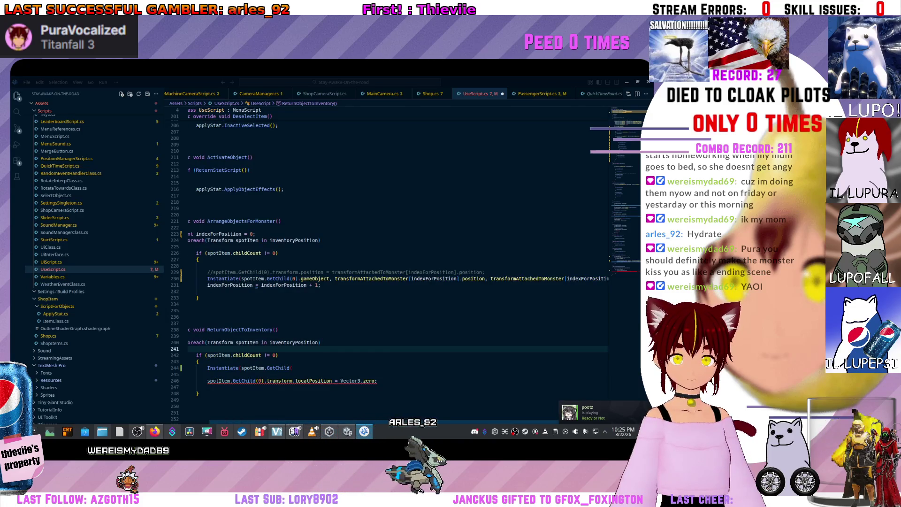
Replace the partial Instantiate line with spotItem.GetChild(0).gameObject; in ReturnObjectToInventory.
key("Down")
key("Down")
key("Down")
key("shift+End")
key("BackSpace")
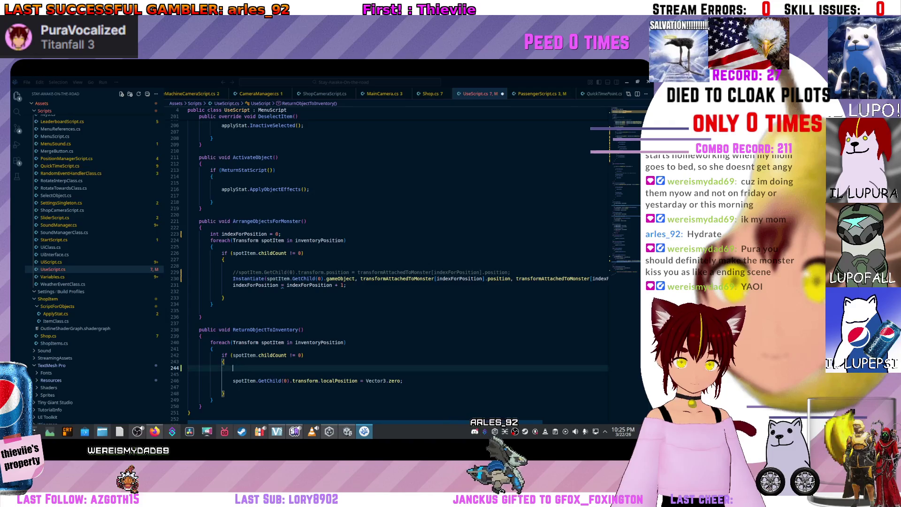
type("Destroy")
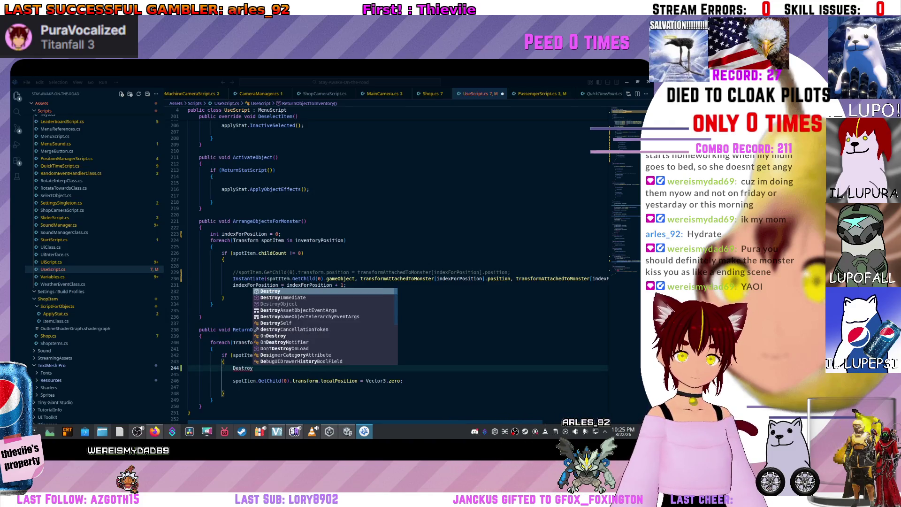
key("ctrl+BackSpace")
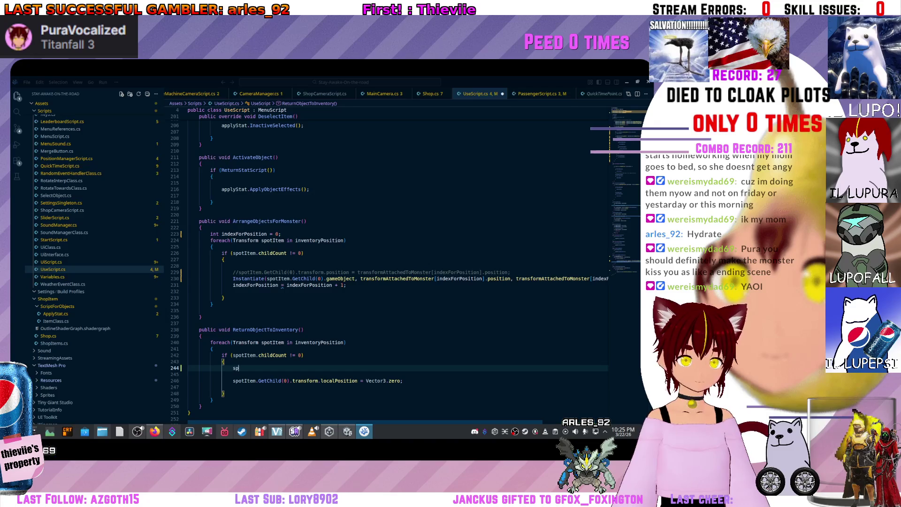
key("Tab")
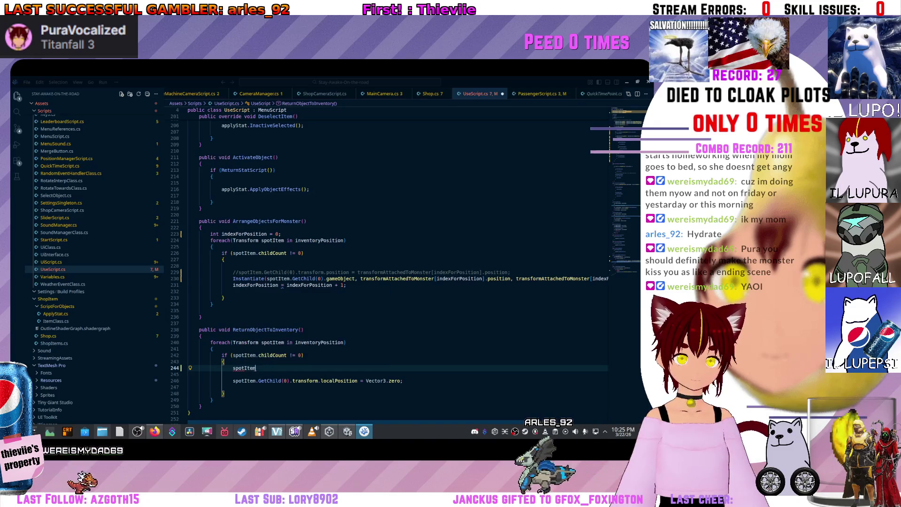
type(".GetC")
key("Tab")
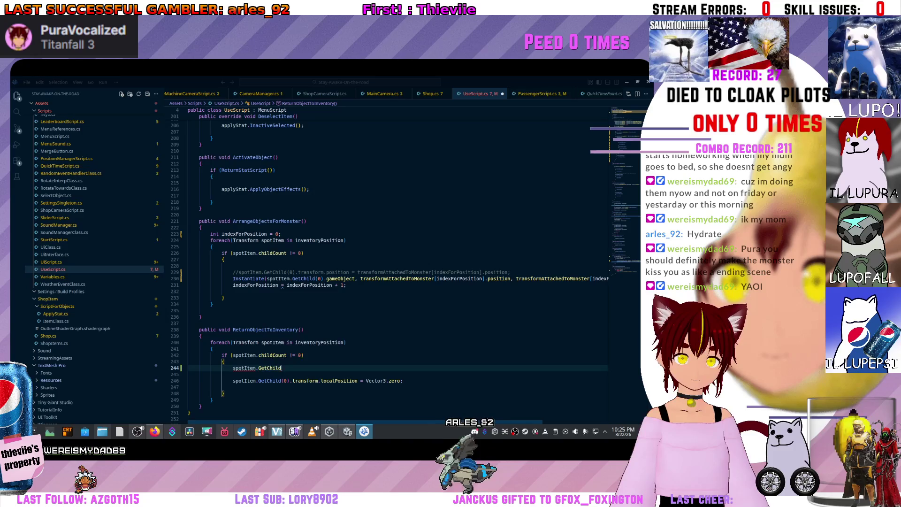
type("(0")
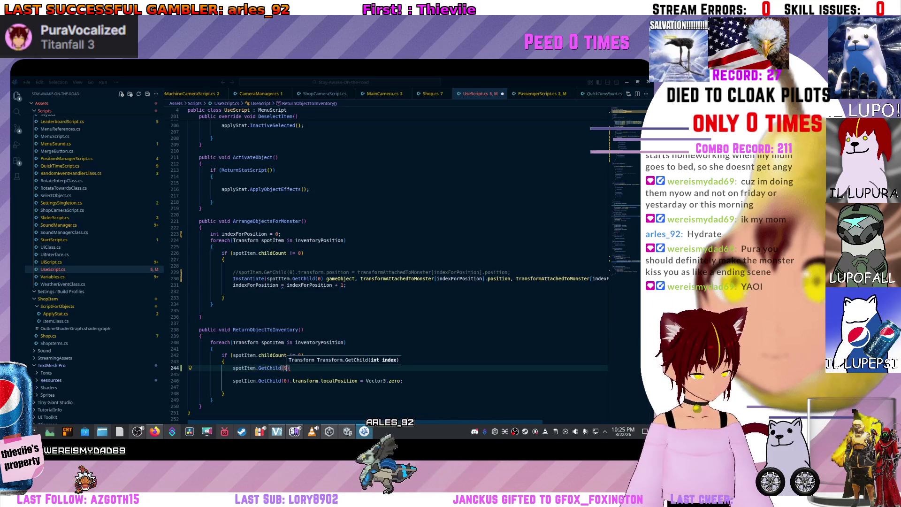
type(")")
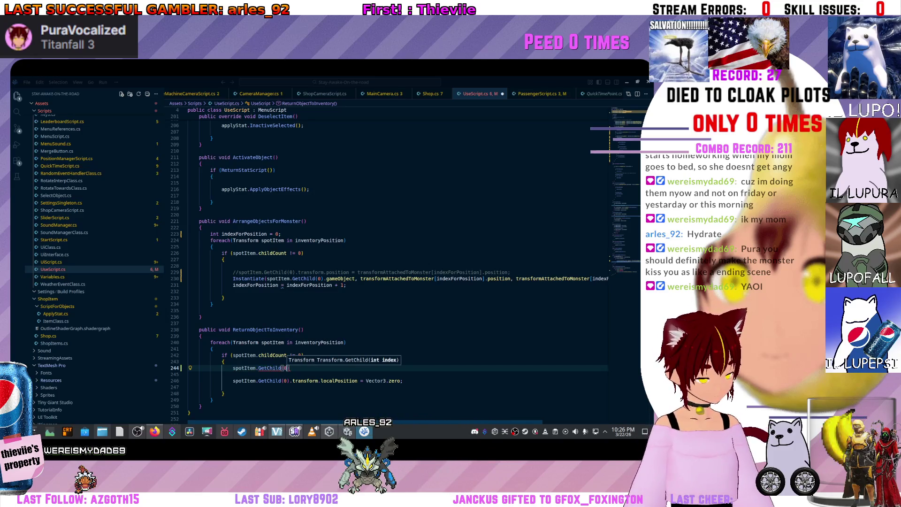
type(".des")
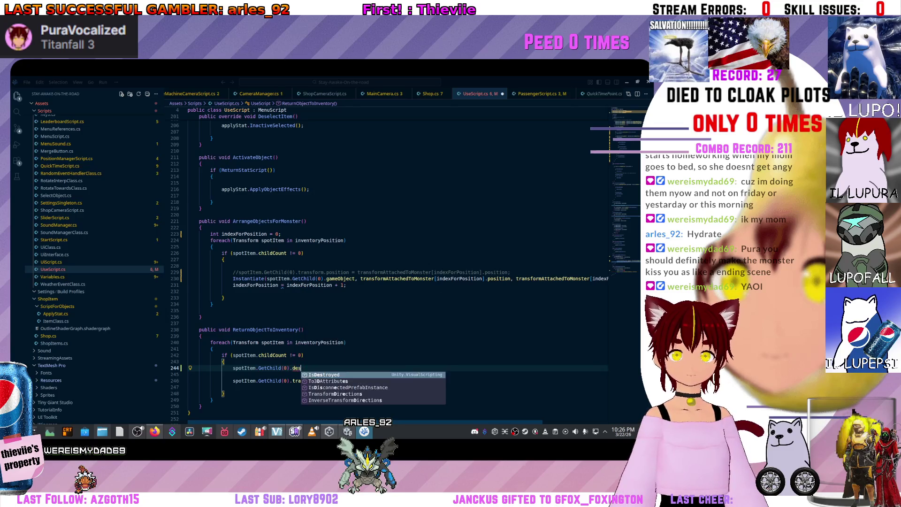
key("BackSpace")
key("BackSpace")
key("BackSpace")
type("game")
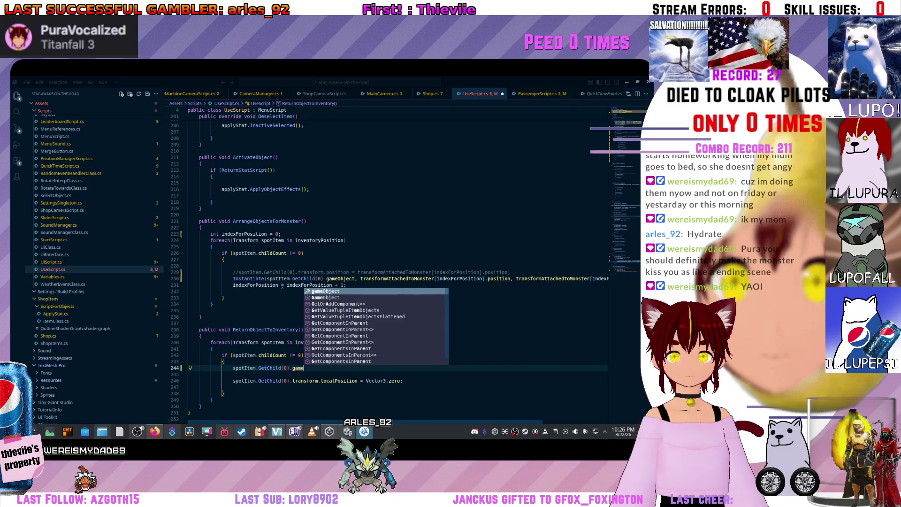
key("Tab")
type(".des")
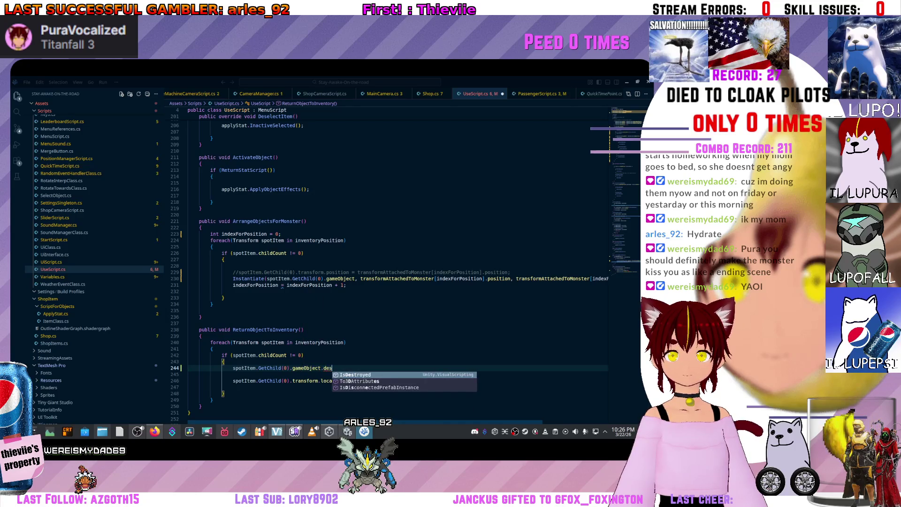
key("BackSpace")
key("BackSpace")
key("BackSpace")
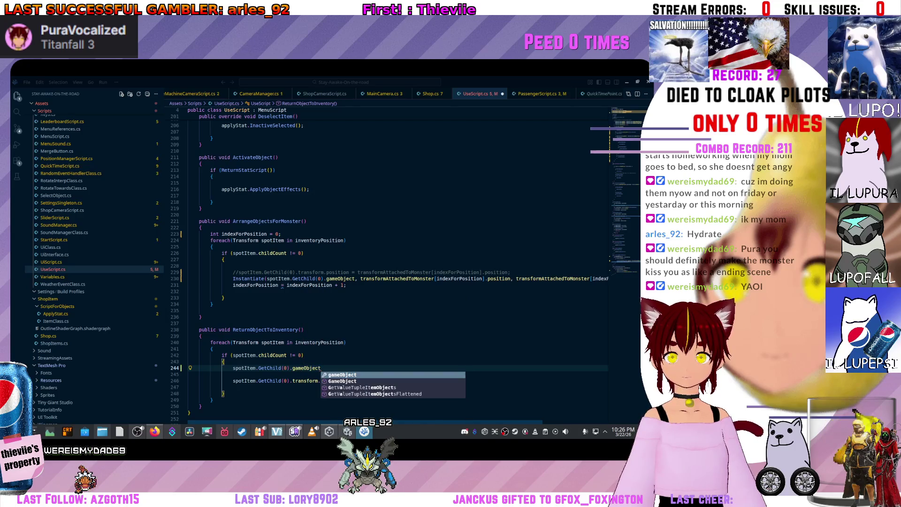
key("Escape")
type(";")
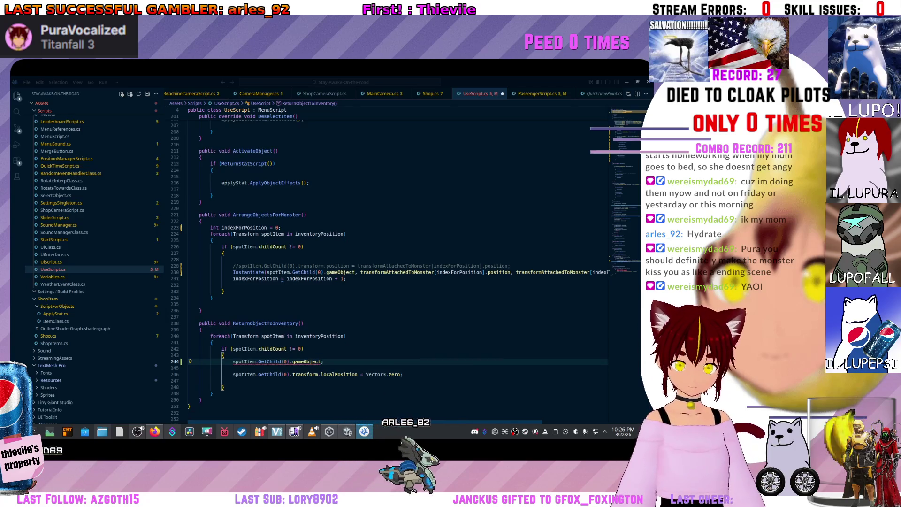
Wrap it as Destroy(spotItem.GetChild(0).gameObject); and comment out the localPosition reset line.
left_click(233, 362)
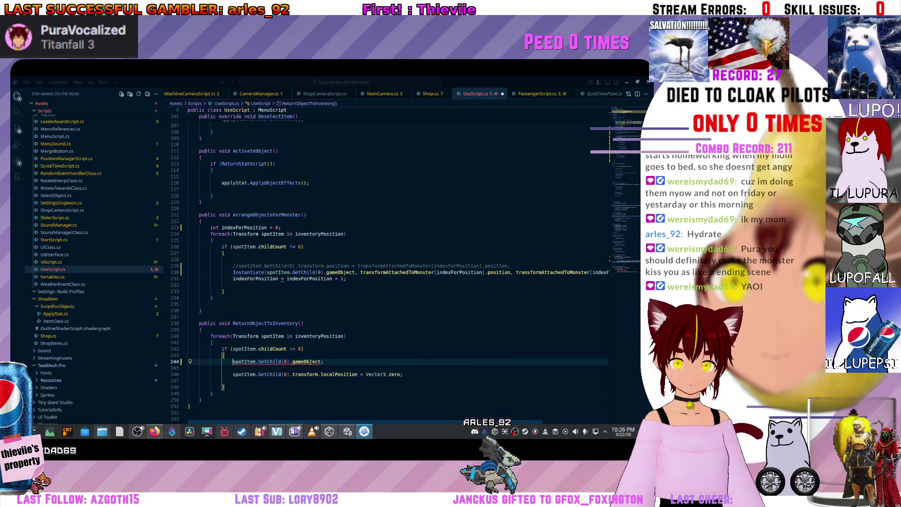
type("Destroy")
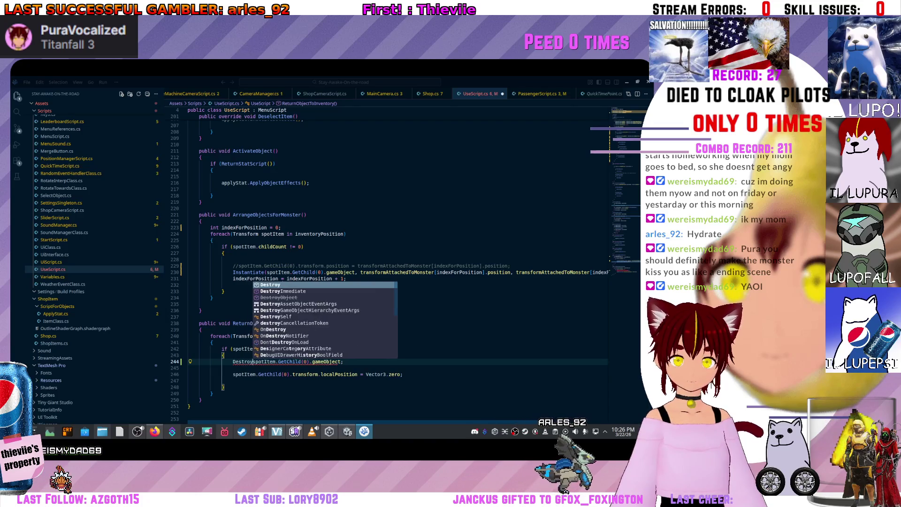
key("Escape")
type("(0")
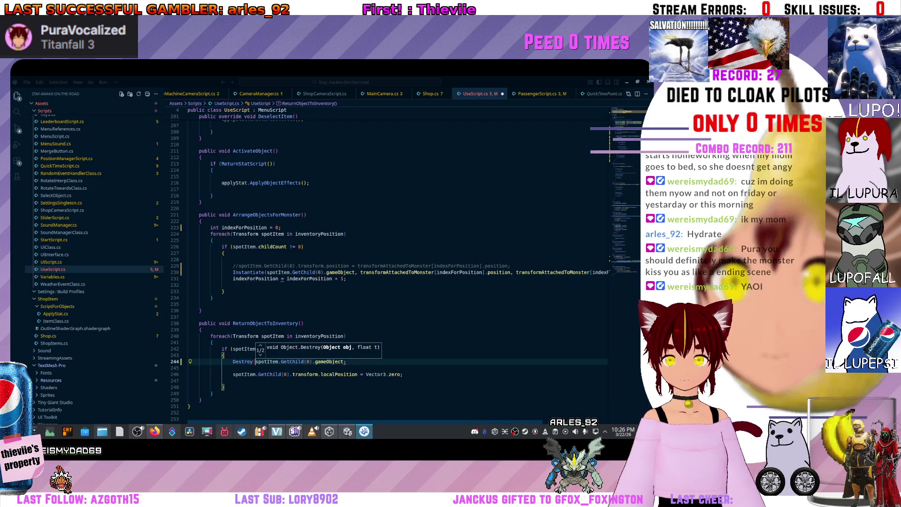
type(")")
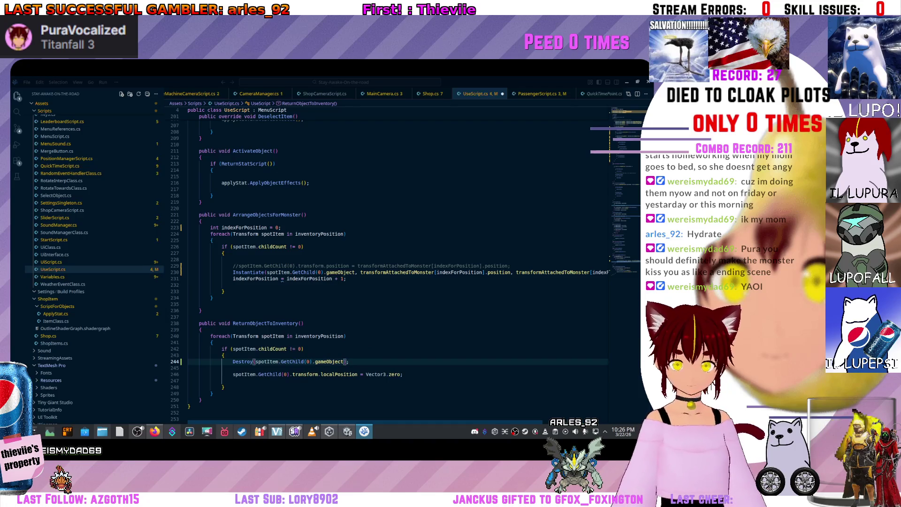
left_click(233, 374)
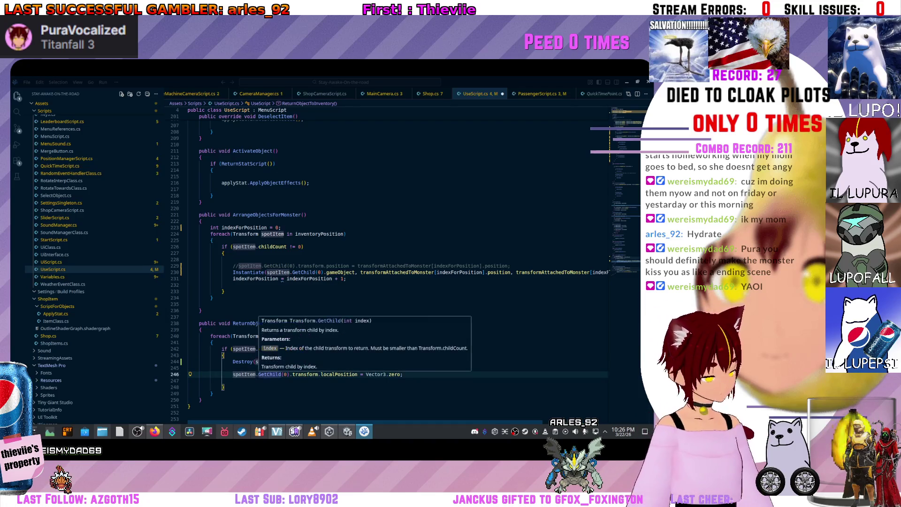
key("ctrl+slash")
Review the ReturnObjectToInventory declaration and the Instantiate call in ArrangeObjectsForMonster.
left_click(301, 323)
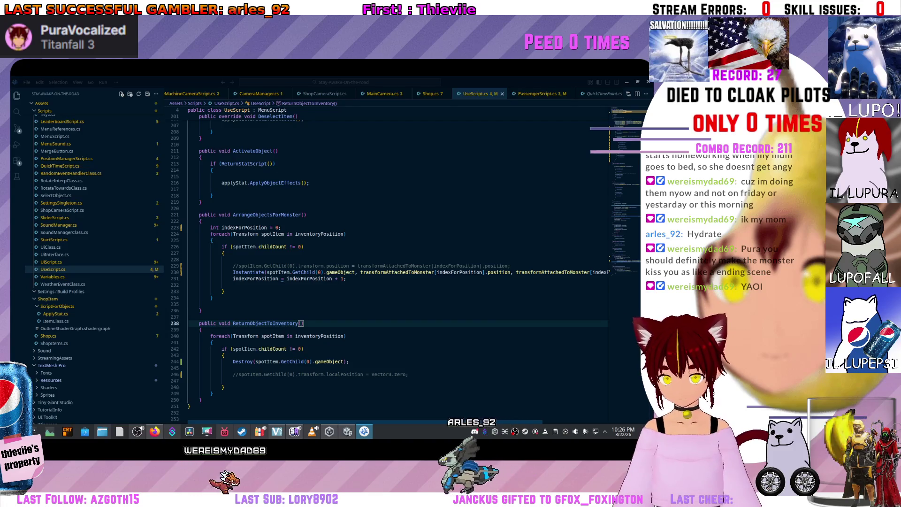
mouse_move(292, 362)
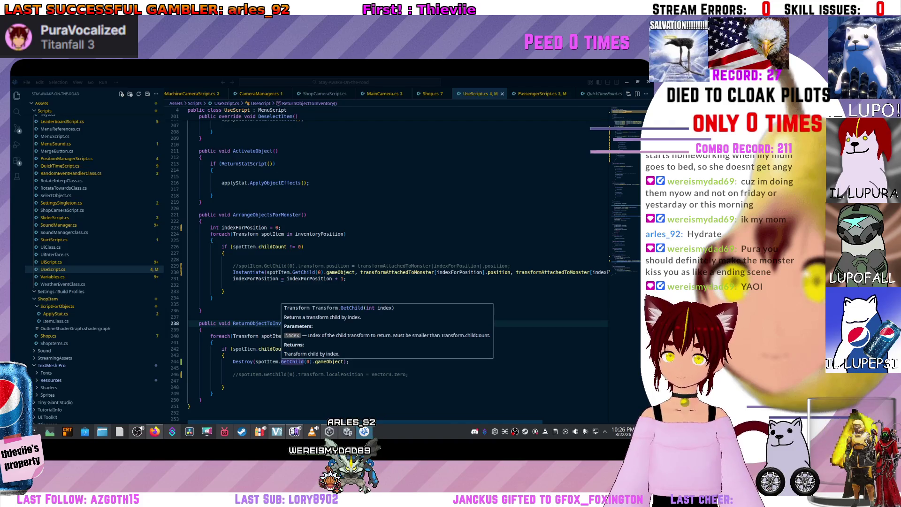
mouse_move(248, 272)
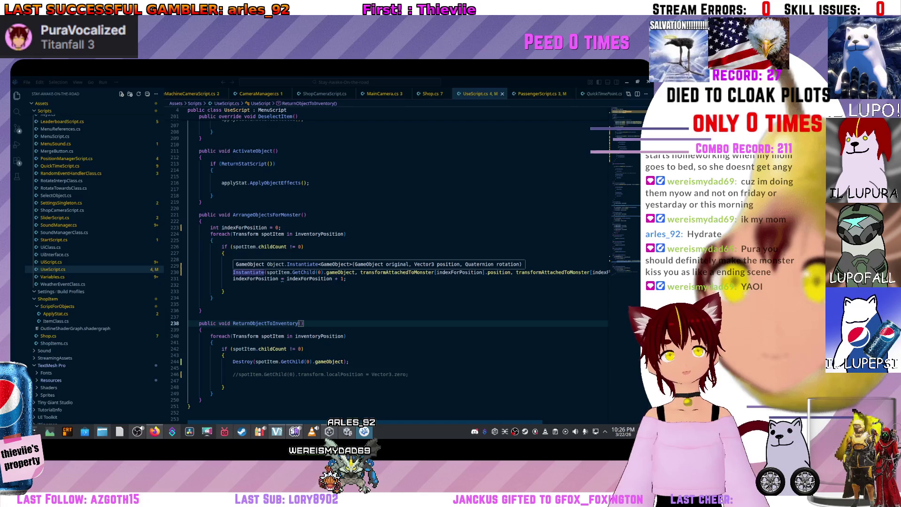
left_click(248, 272)
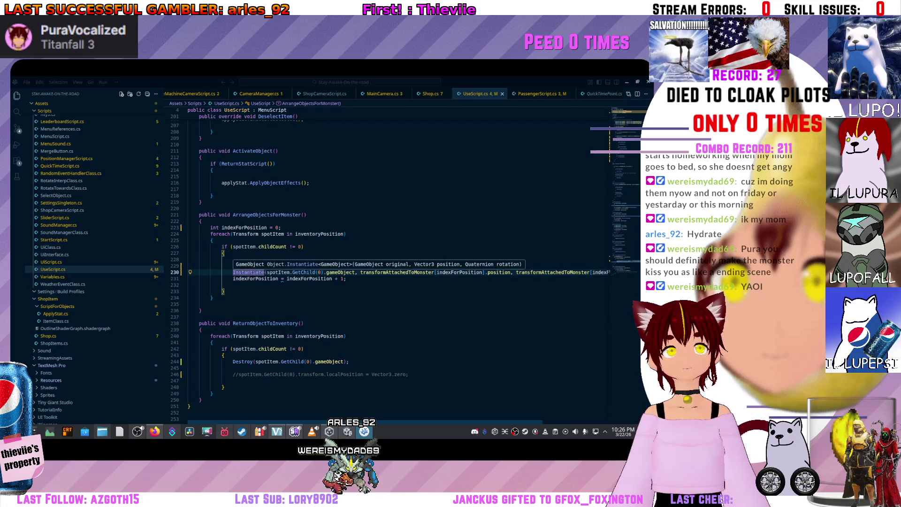
scroll(248, 272, "right", 2)
scroll(248, 272, "right", 1)
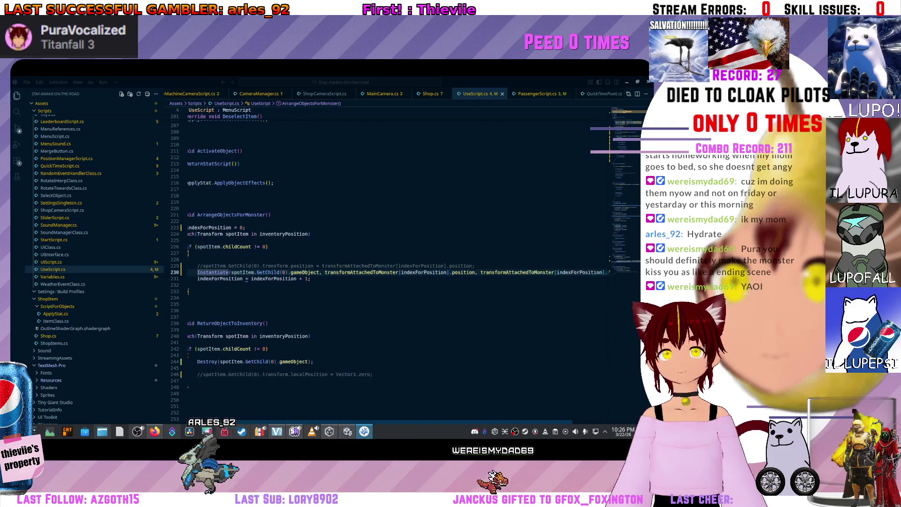
scroll(249, 272, "left", 3)
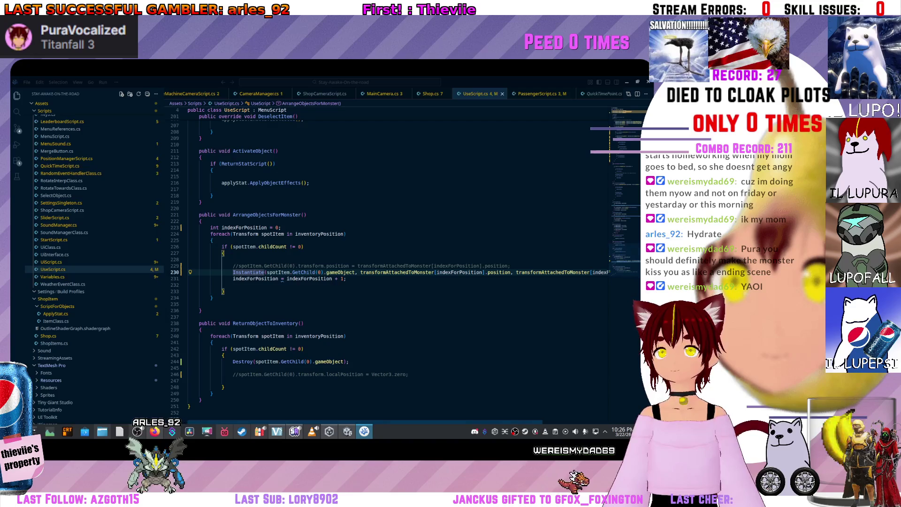
key("alt+Tab")
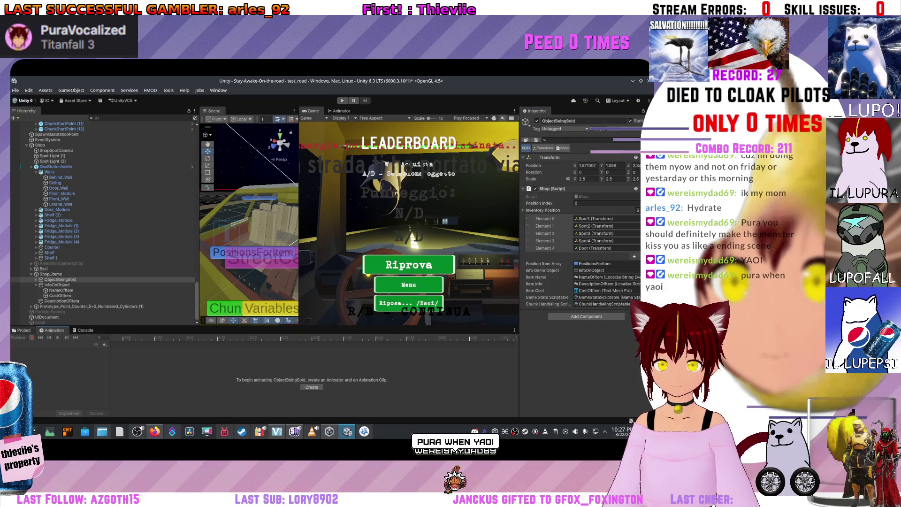
Refresh the top-level Assets folder in the Project window, then enter play mode.
key("ctrl+5")
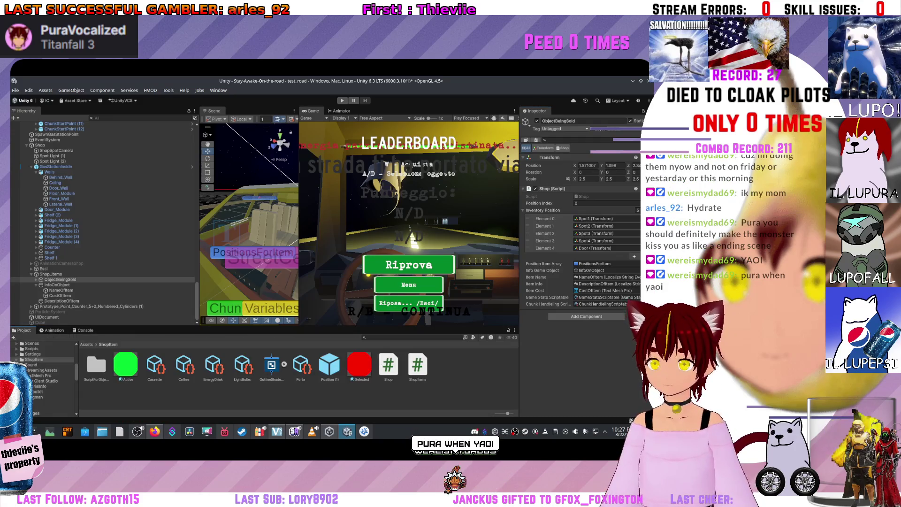
left_click(86, 344)
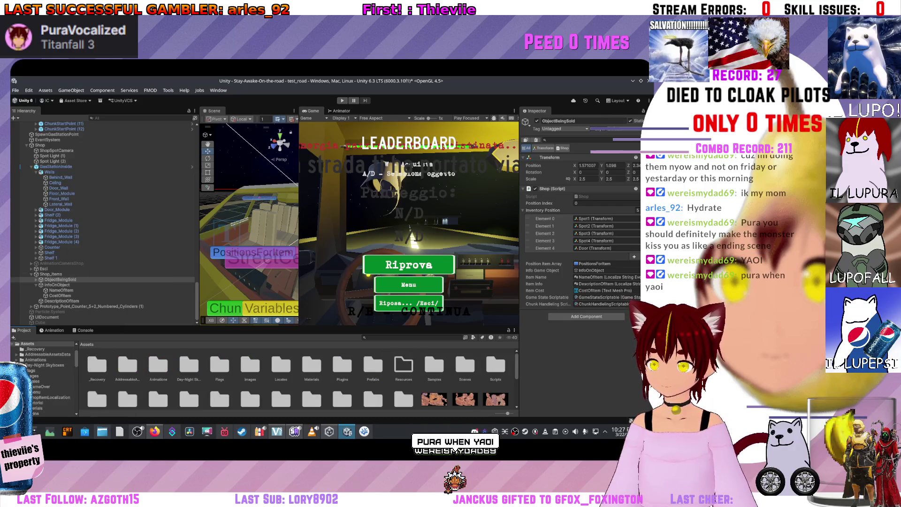
right_click(422, 386)
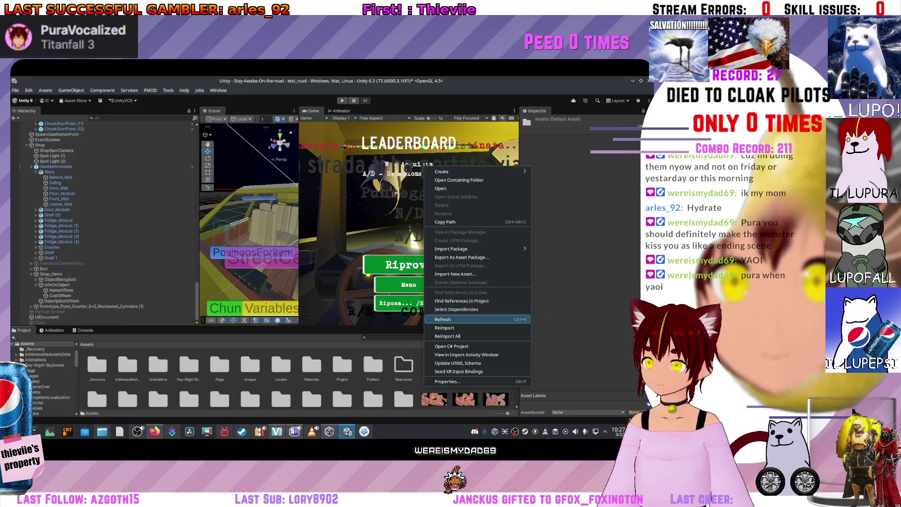
left_click(469, 319)
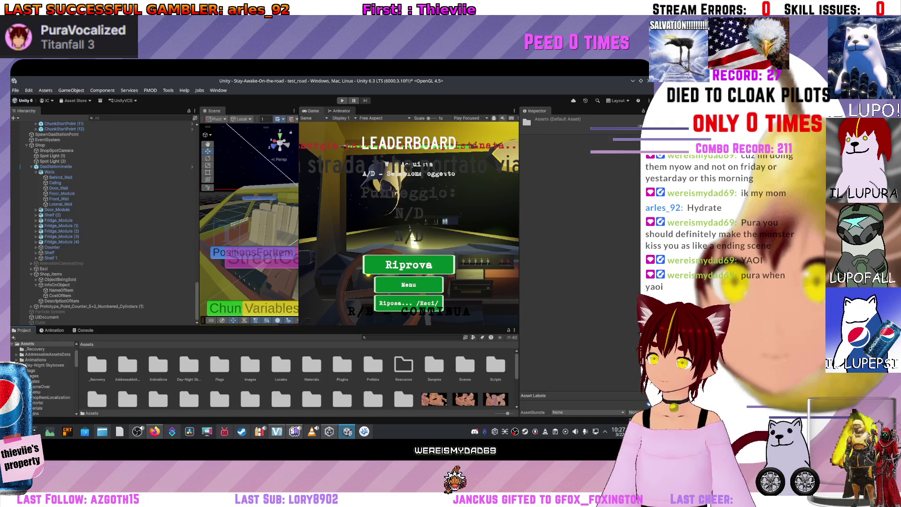
key("ctrl+p")
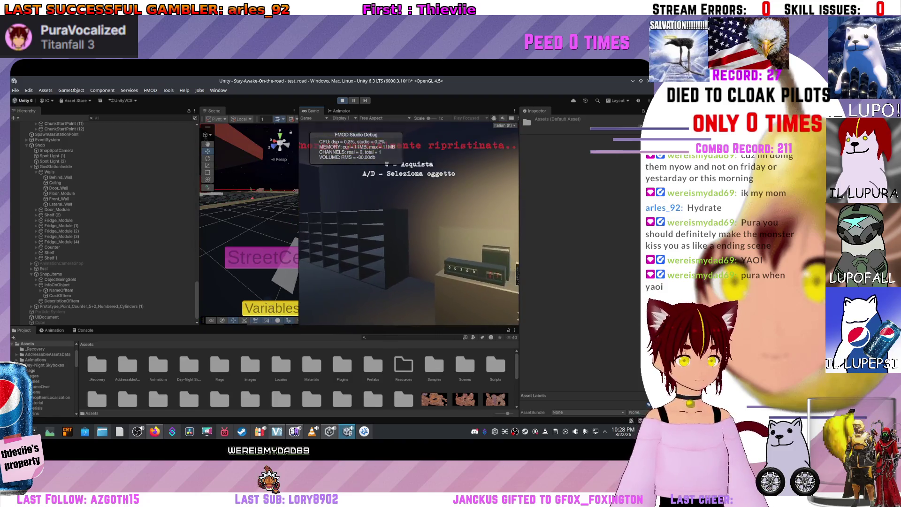
Cycle the shop selection past the Energy Drink, then exit the shop to resume driving.
key("d")
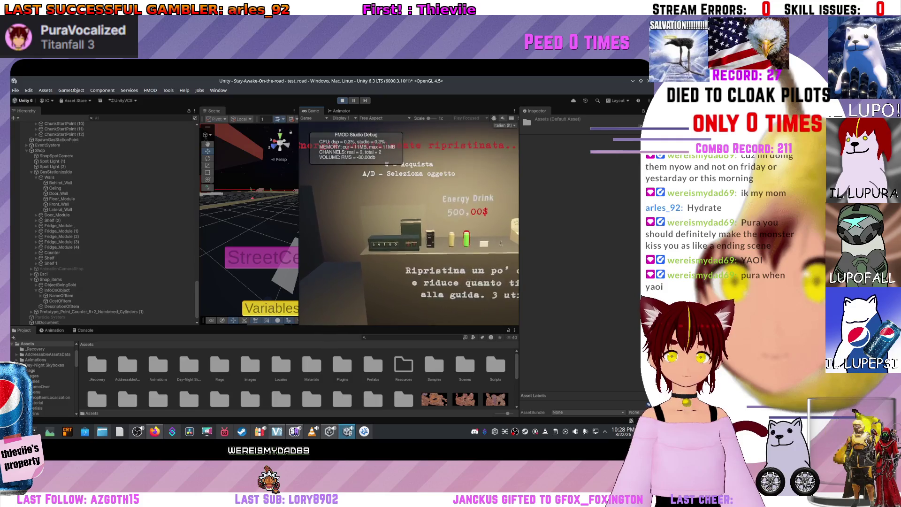
key("d")
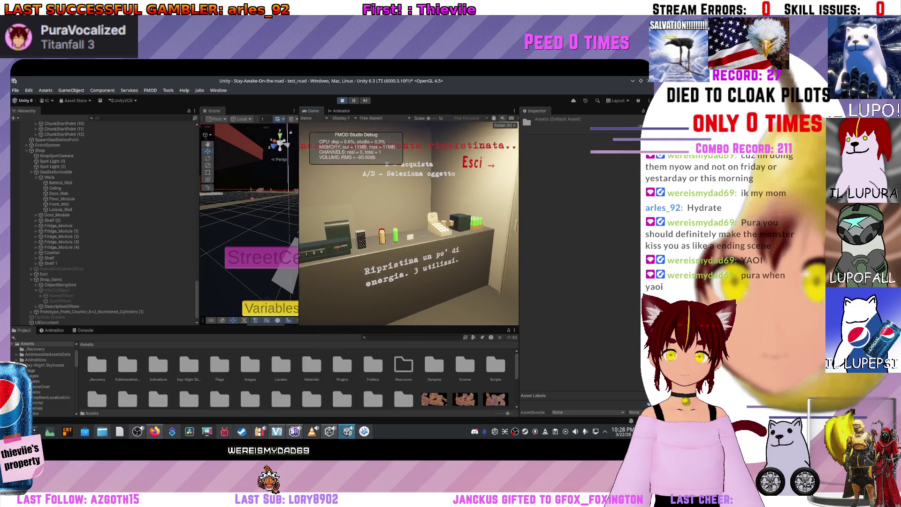
key("Escape")
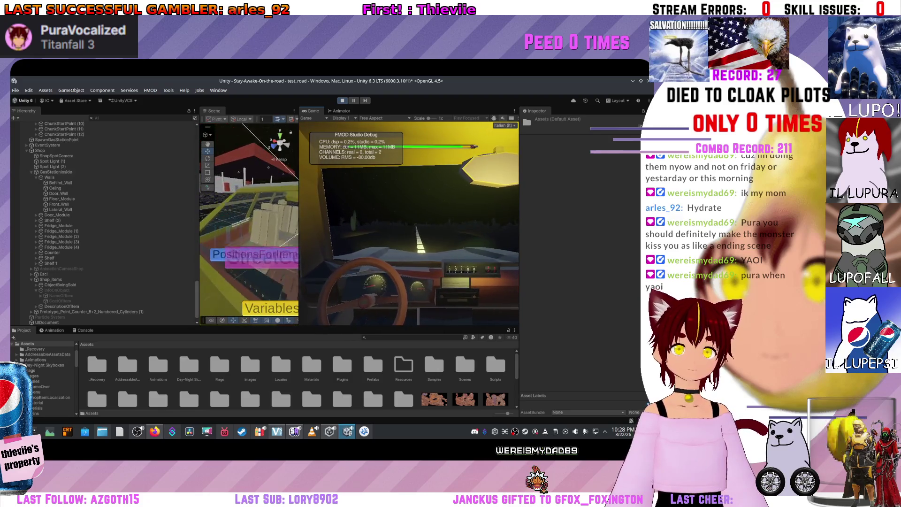
scroll(84, 223, "up", 5)
Activate PassengerManager so the monster passenger appears in the car.
scroll(103, 220, "up", 2)
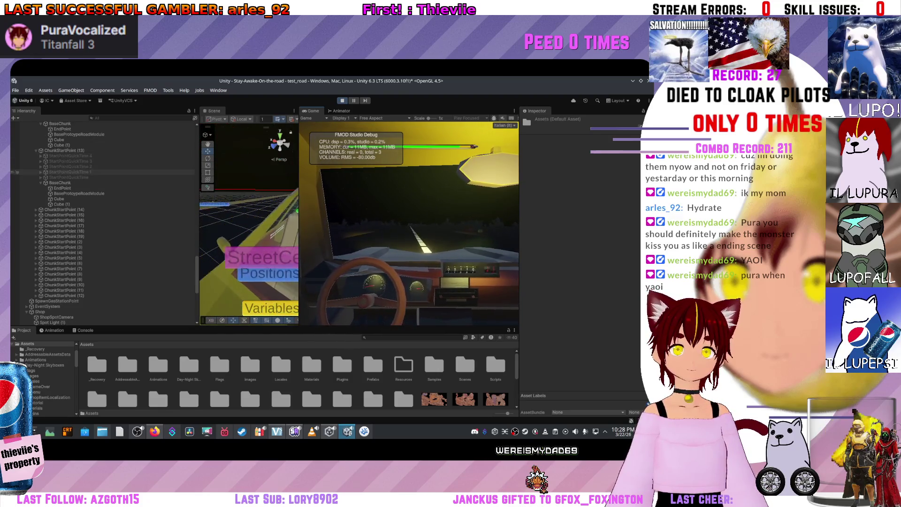
scroll(84, 223, "up", 10)
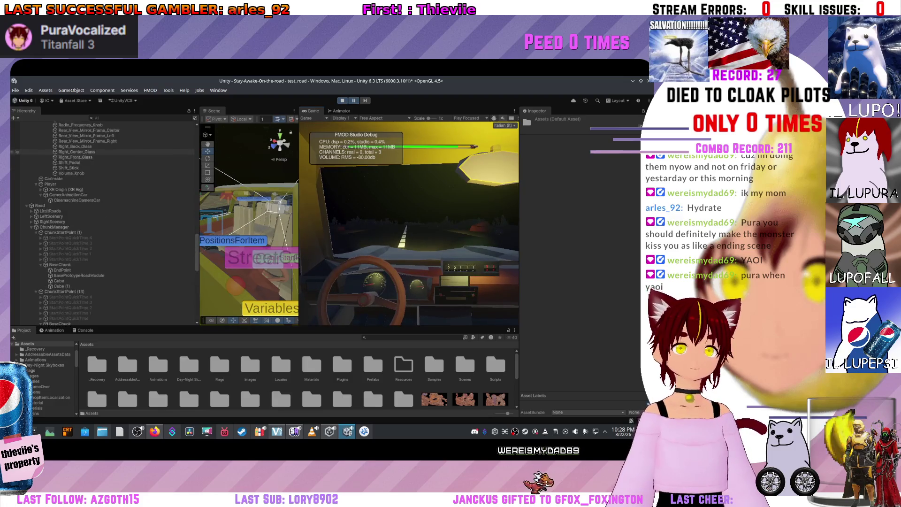
scroll(103, 220, "up", 10)
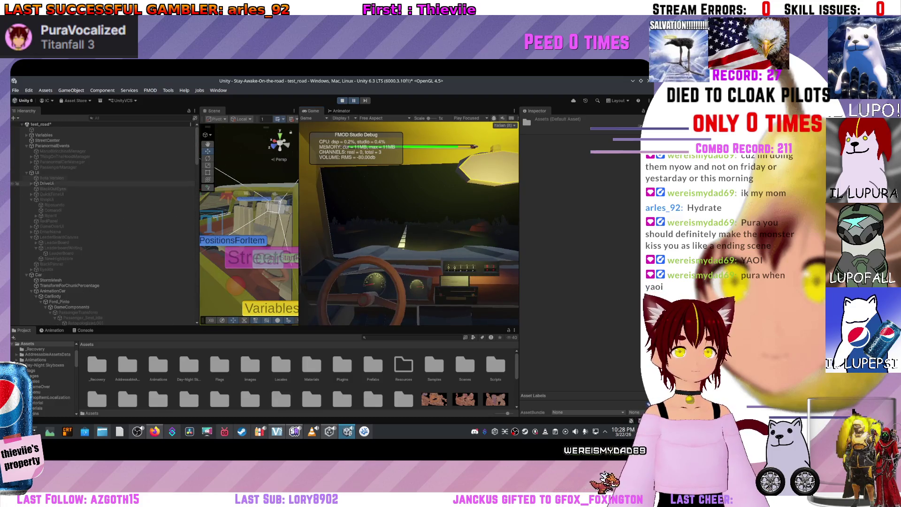
left_click(15, 167)
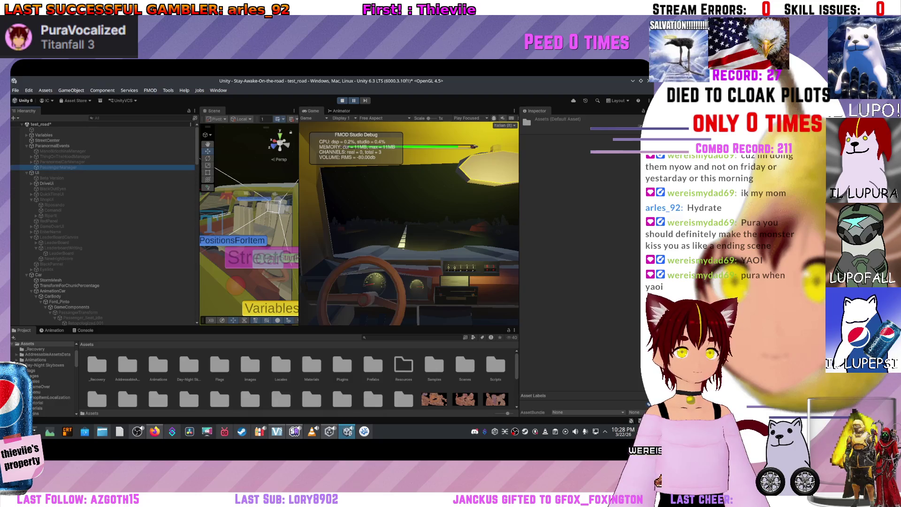
key("alt+shift+a")
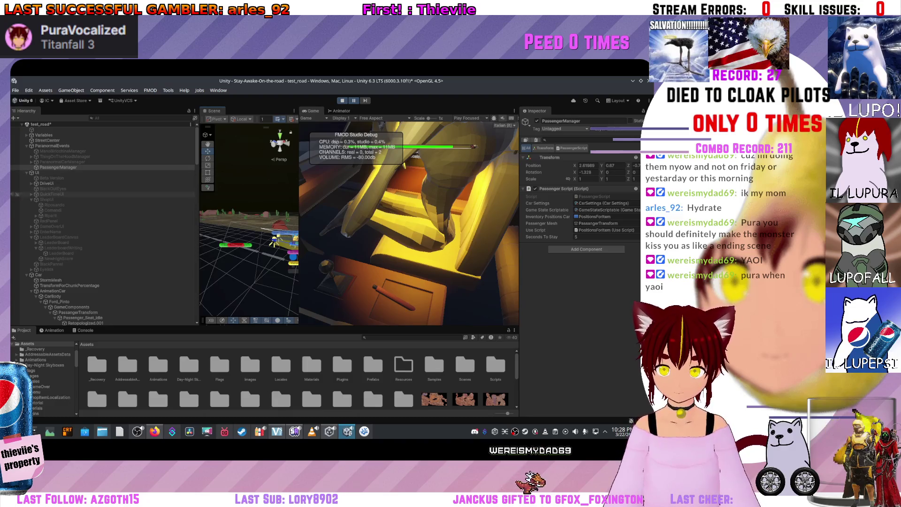
Inspect the Postion_for_items (1) anchor's transform and move the scene camera in close.
scroll(16, 270, "down", 10)
scroll(16, 266, "down", 6)
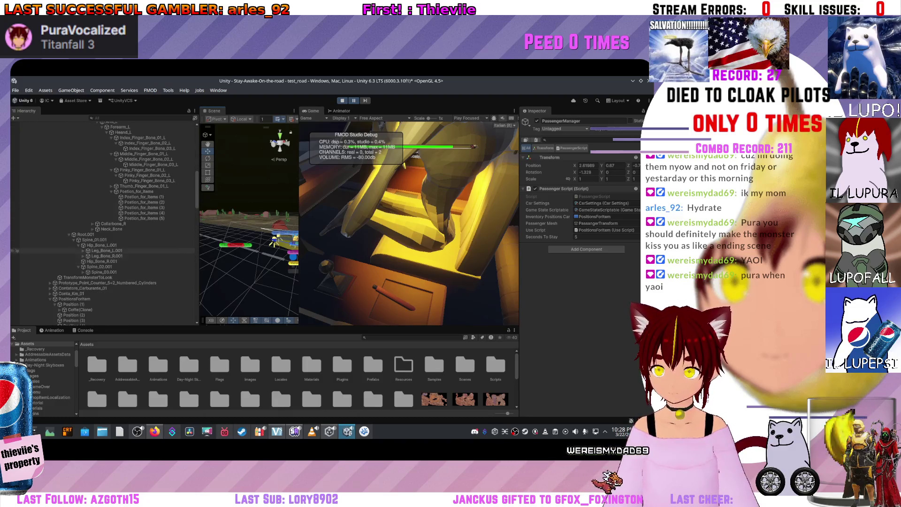
scroll(17, 250, "down", 1)
left_click(17, 177)
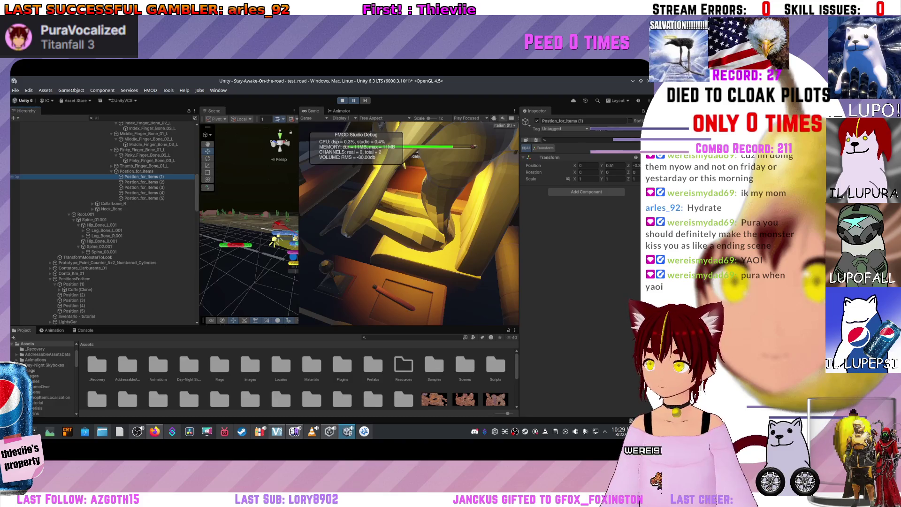
scroll(16, 193, "down", 15)
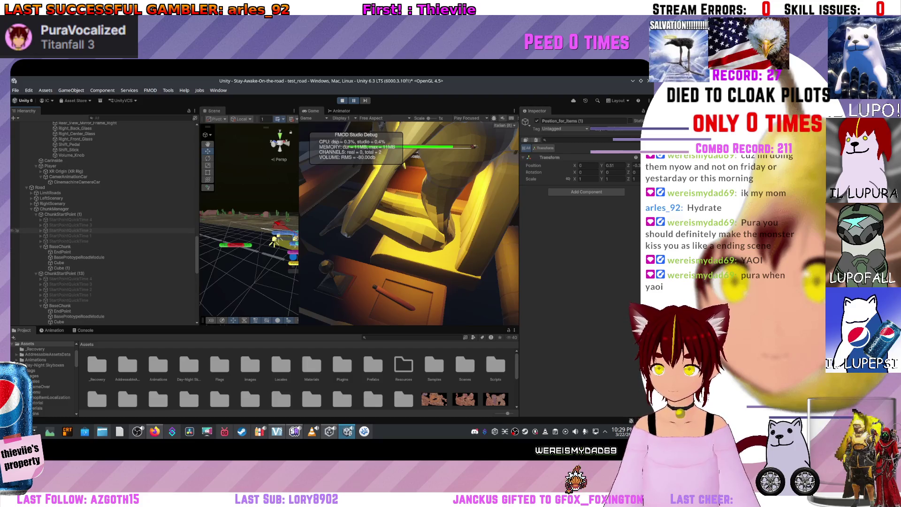
scroll(16, 231, "up", 15)
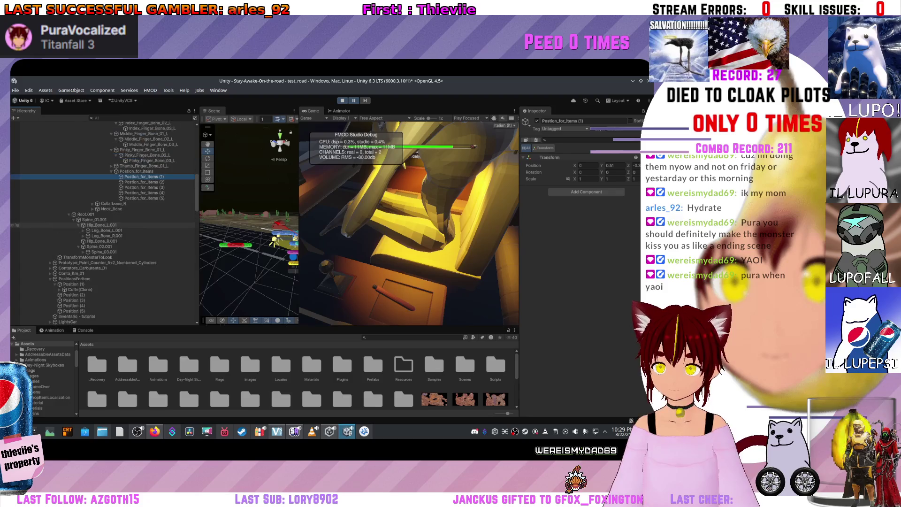
left_click(408, 223)
scroll(408, 223, "up", 1)
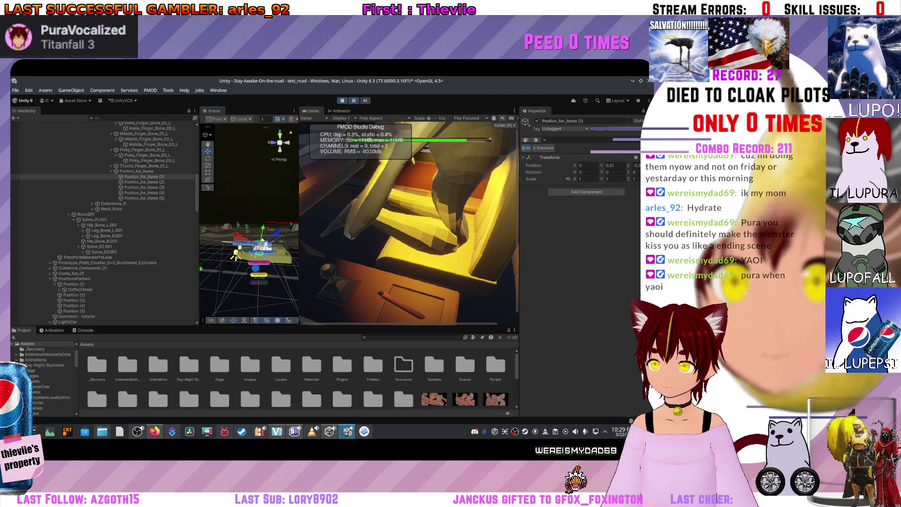
left_click_drag(249, 244, 235, 230)
key("alt+Tab")
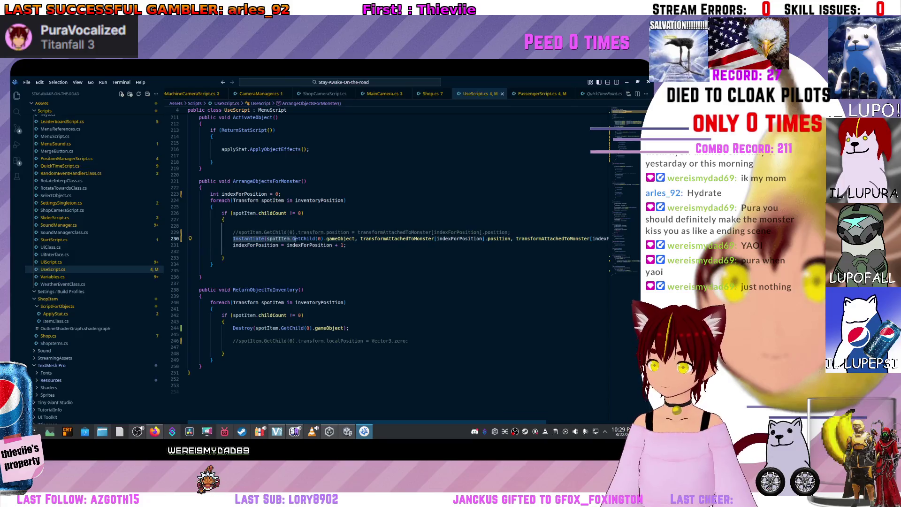
Check the spotItem Instantiate signature in UseScript.cs, then switch to Shop.cs for comparison.
left_click(266, 239)
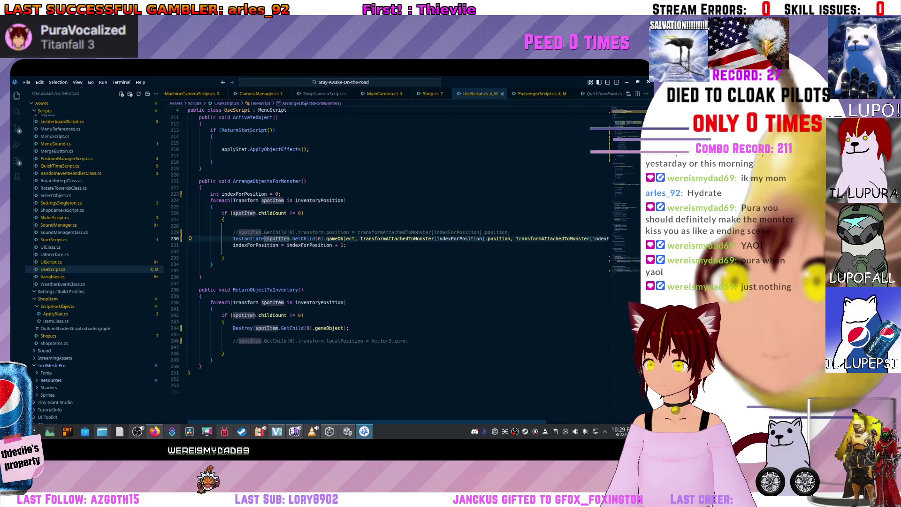
mouse_move(265, 238)
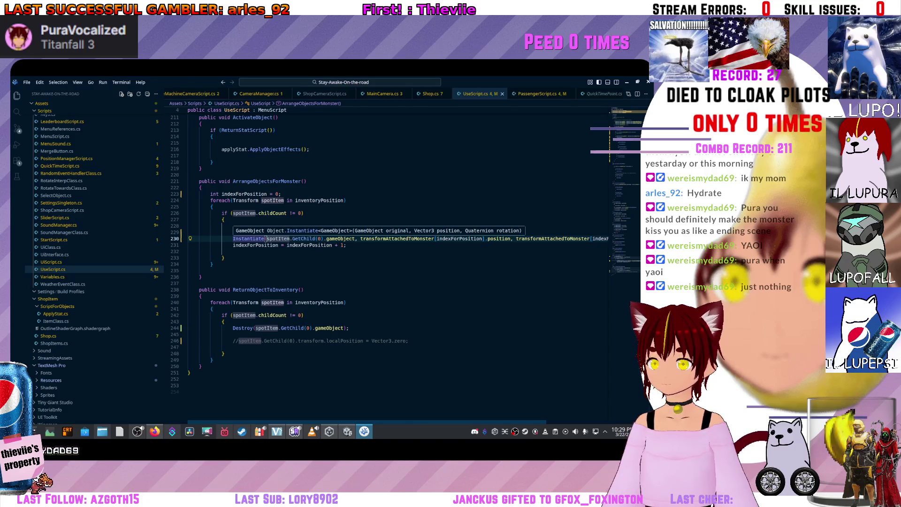
left_click(428, 93)
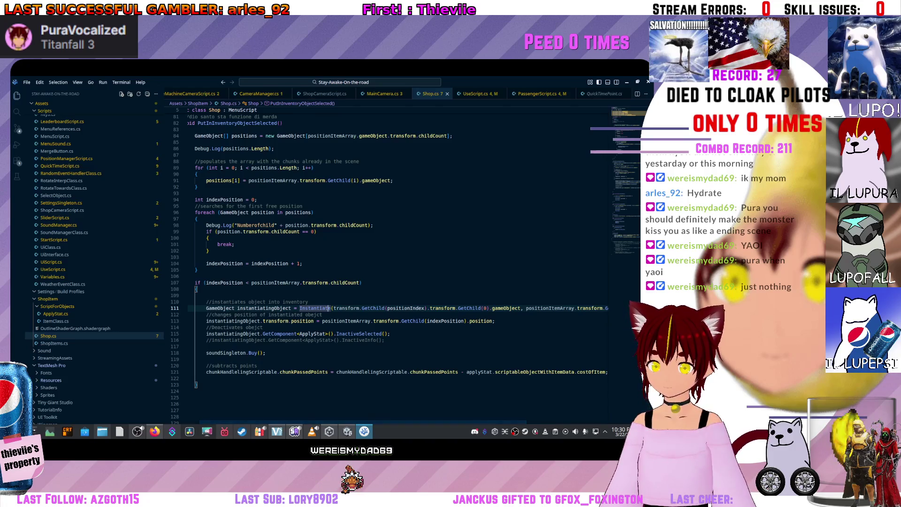
Scroll along Shop.cs's Instantiate line, then reimport all assets from Unity's Assets folder.
scroll(397, 263, "right", 5)
scroll(398, 262, "left", 5)
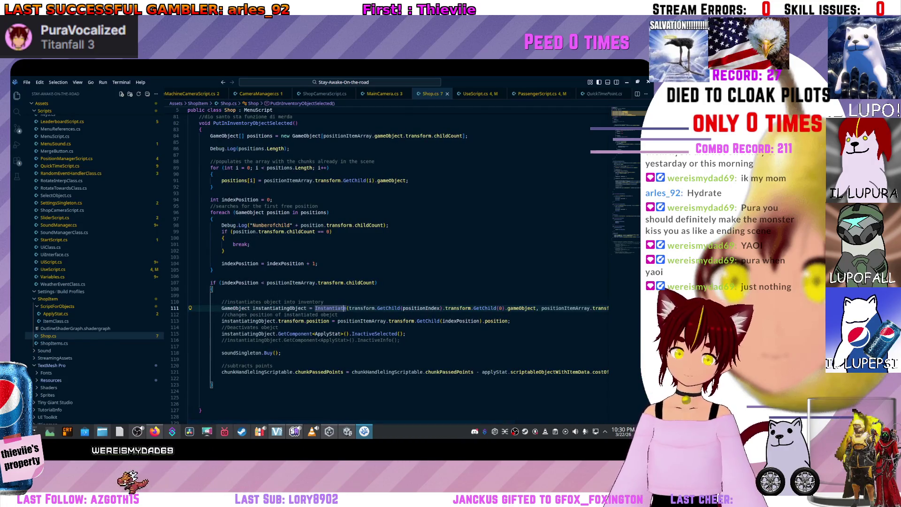
key("alt+Tab")
right_click(389, 361)
left_click(408, 302)
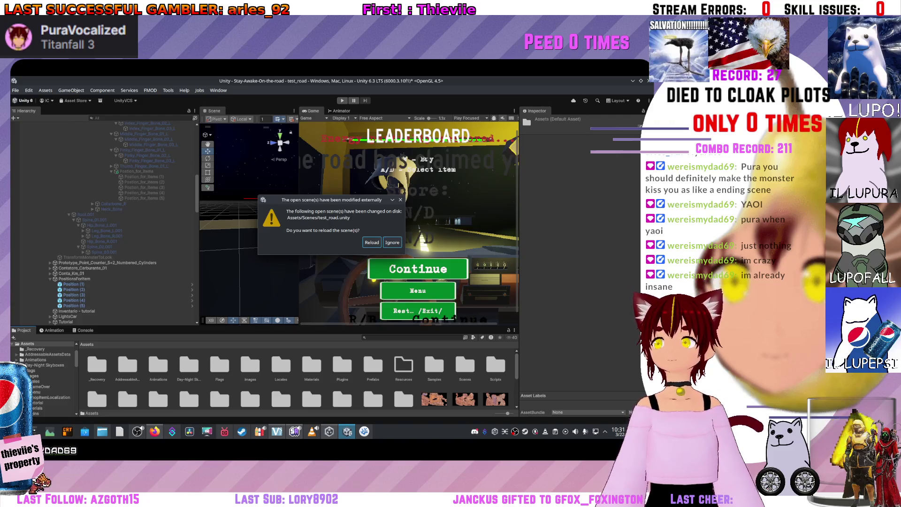
Ignore the externally modified test_road.unity prompt, play again, and browse the shop items.
key("Escape")
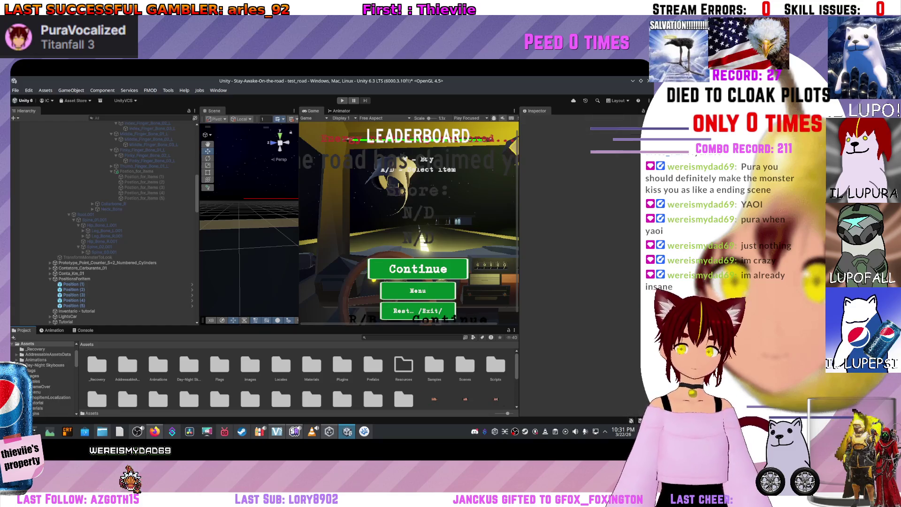
scroll(104, 211, "up", 3)
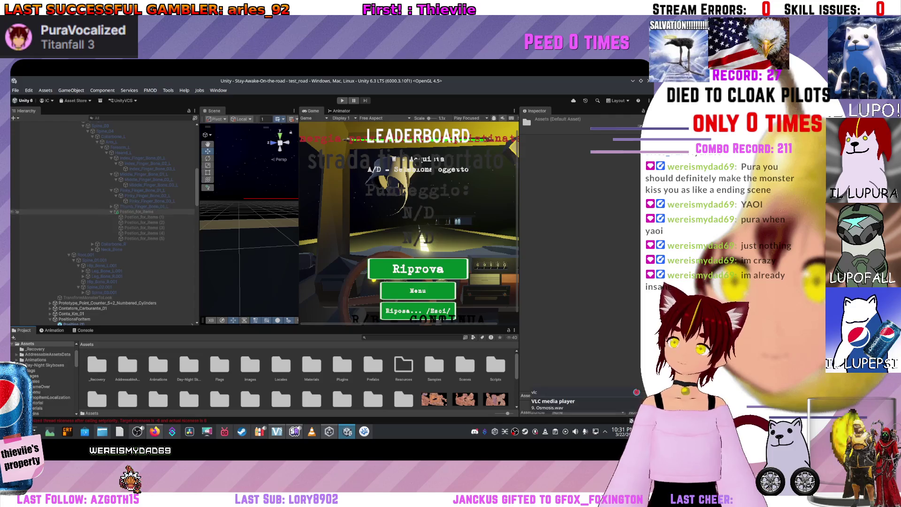
scroll(103, 188, "up", 10)
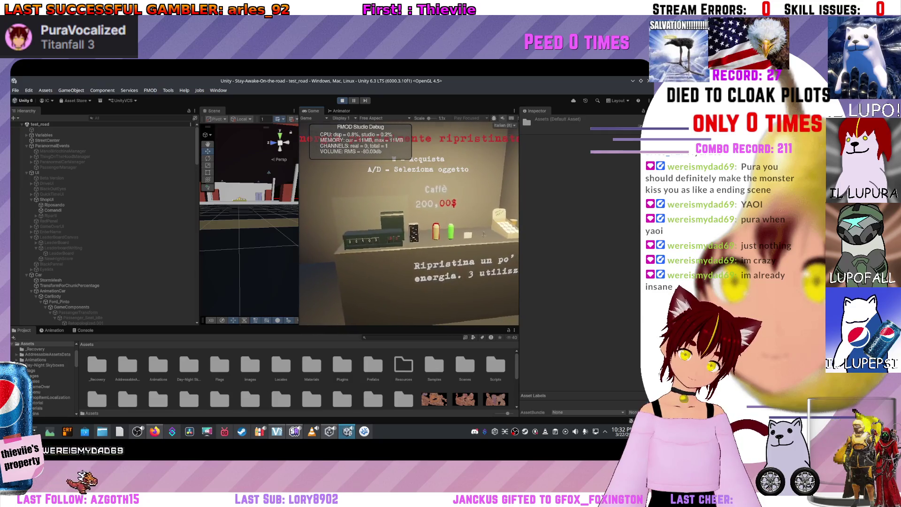
key("d")
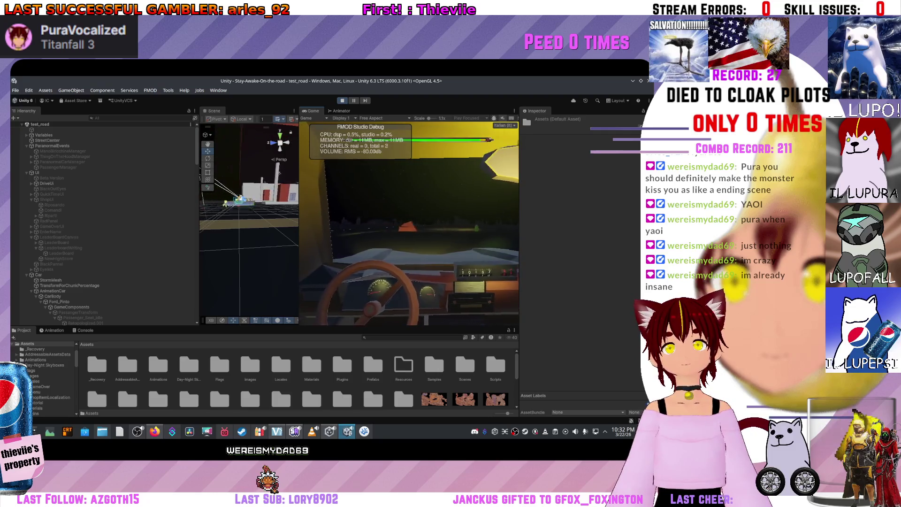
Select PassengerManager in the Hierarchy to show its settings in the Inspector.
left_click(57, 167)
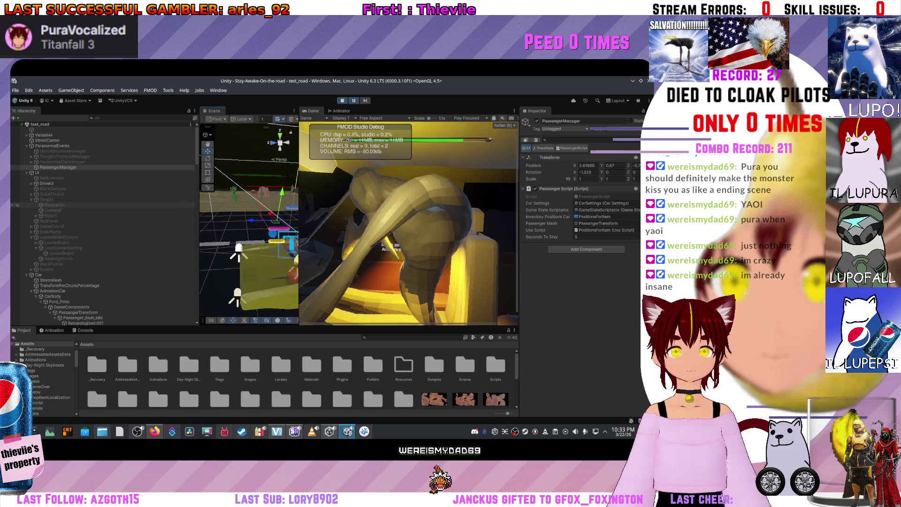
Inspect the first item-position anchor's transform and the Front_Climb object's components.
scroll(17, 205, "down", 10)
left_click(17, 278)
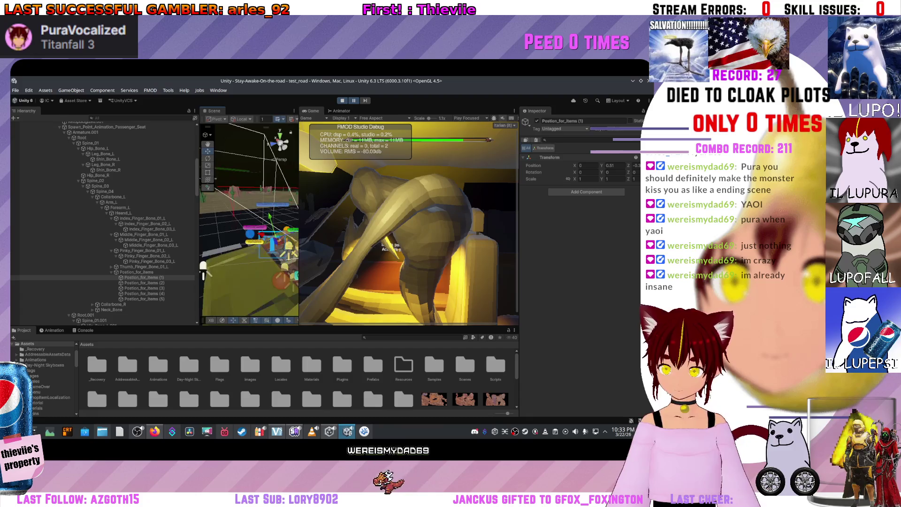
scroll(16, 244, "down", 7)
scroll(17, 244, "down", 15)
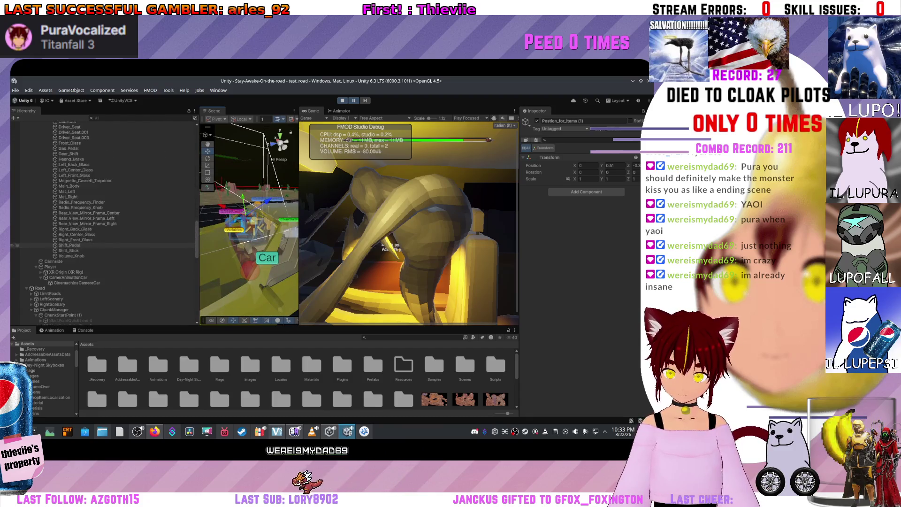
scroll(17, 238, "up", 1)
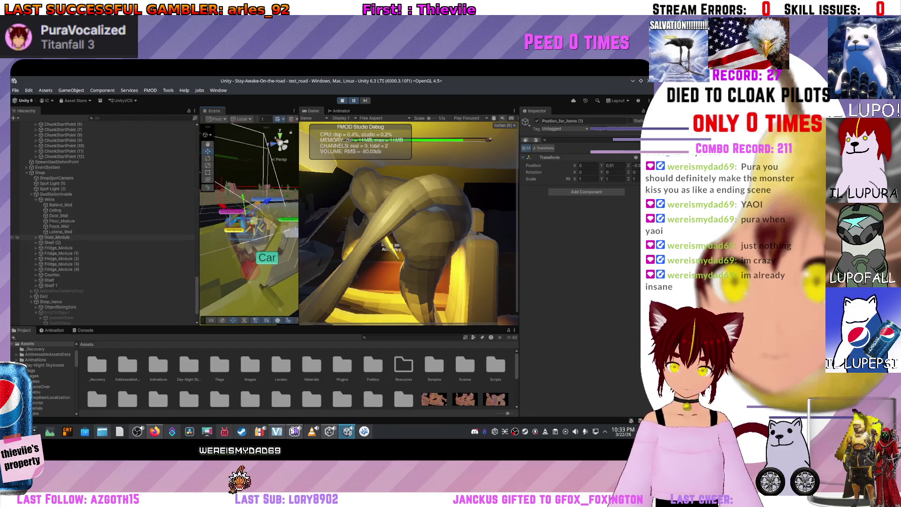
scroll(15, 246, "up", 10)
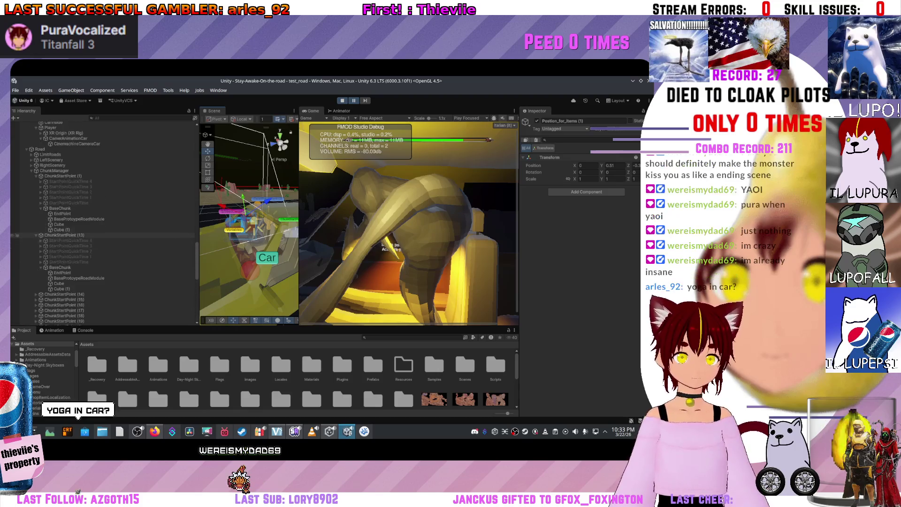
scroll(15, 232, "up", 10)
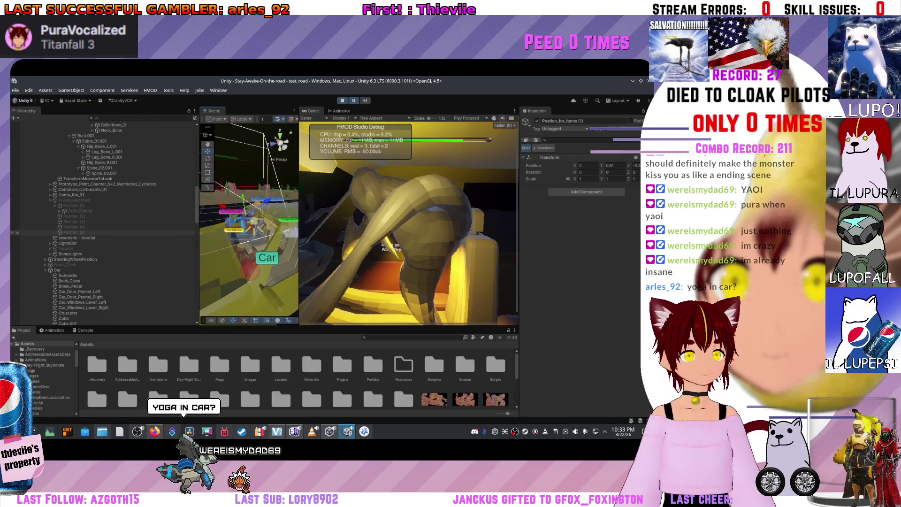
left_click(16, 265)
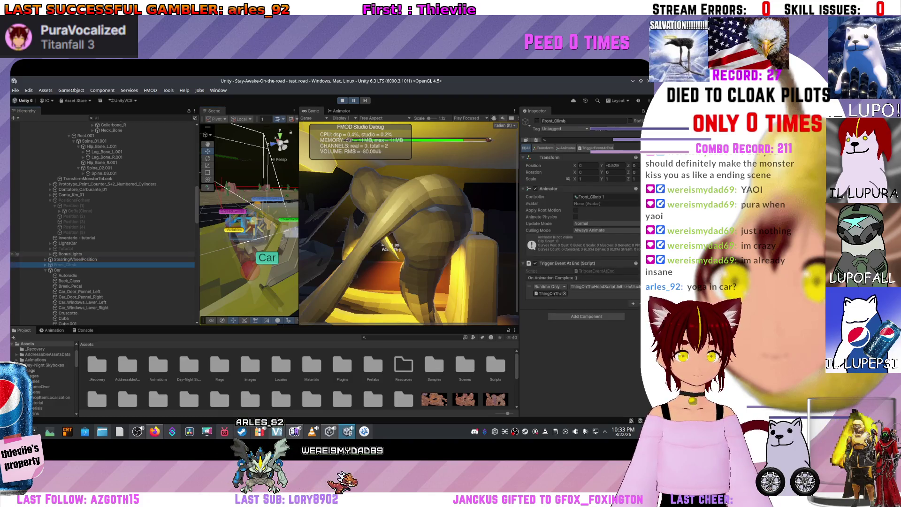
Focus the Scene view on the spawned Coffe(Clone) item under Position (1) and widen the view.
left_click(16, 211)
scroll(249, 220, "up", 5)
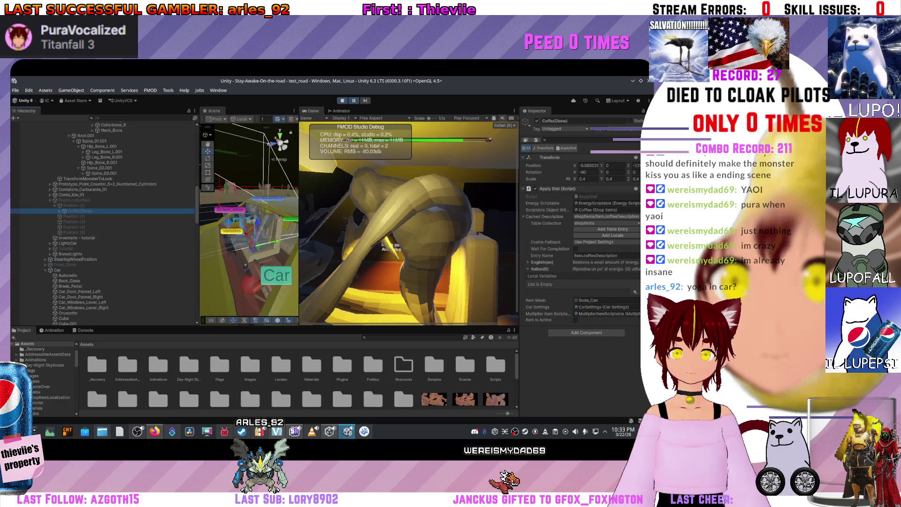
key("f")
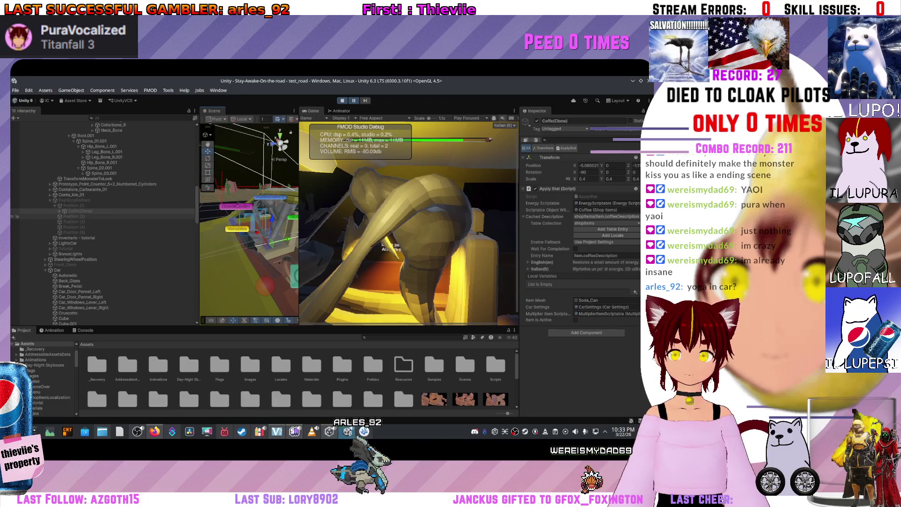
left_click(75, 205)
left_click(75, 211)
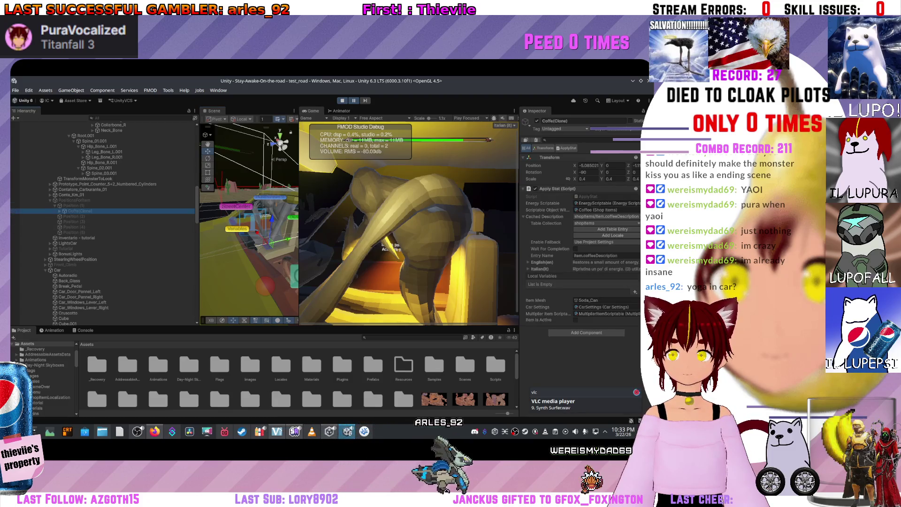
key("f")
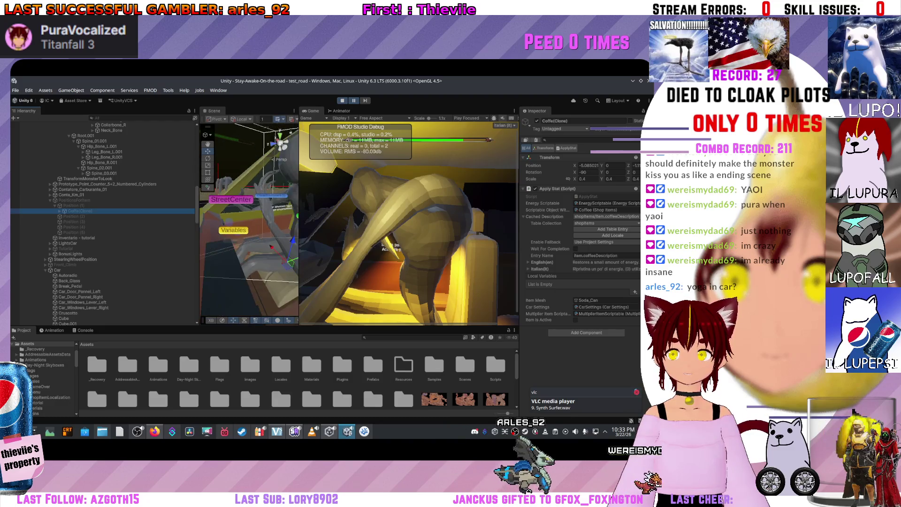
left_click_drag(299, 220, 327, 221)
Activate the PositionsForItem anchor group and frame the coffee can in the Scene view.
left_click(74, 200)
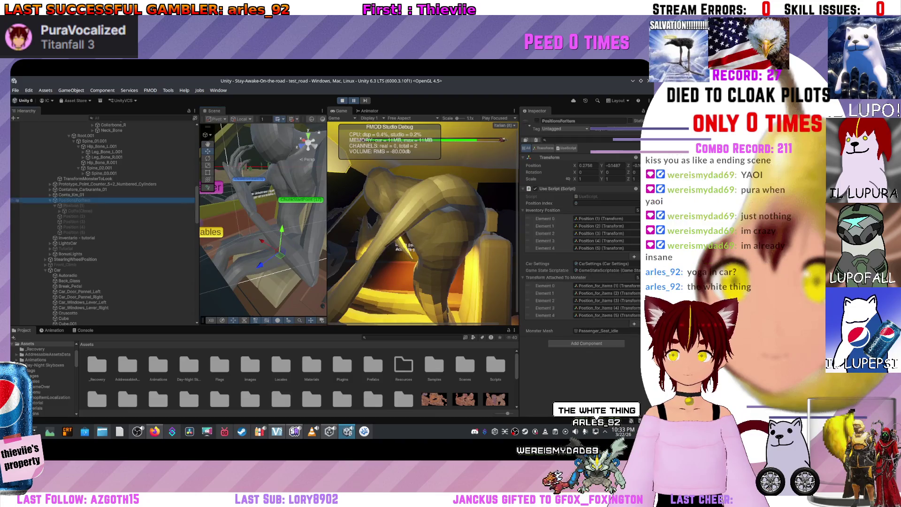
left_click(536, 121)
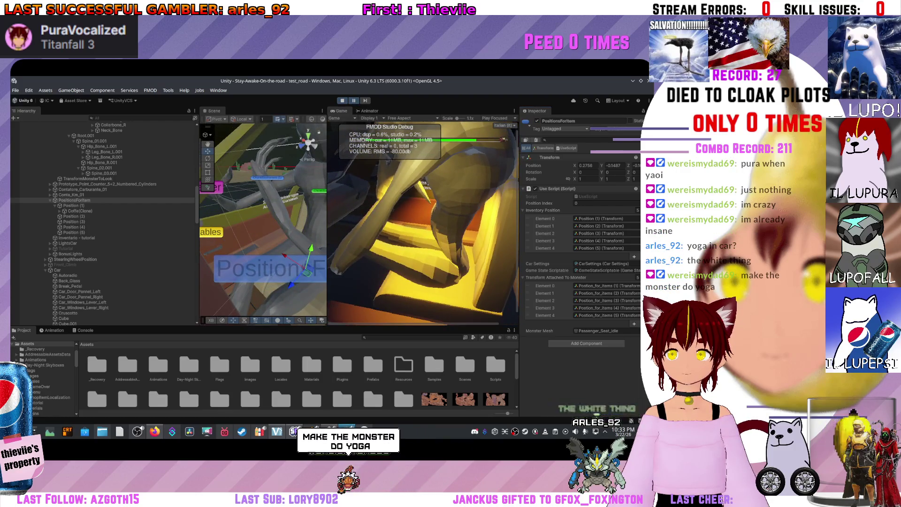
double_click(80, 211)
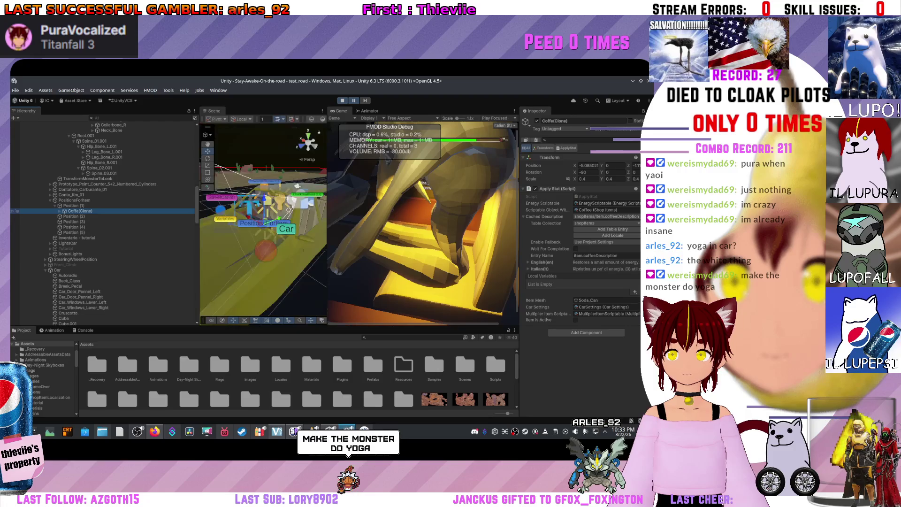
key("f")
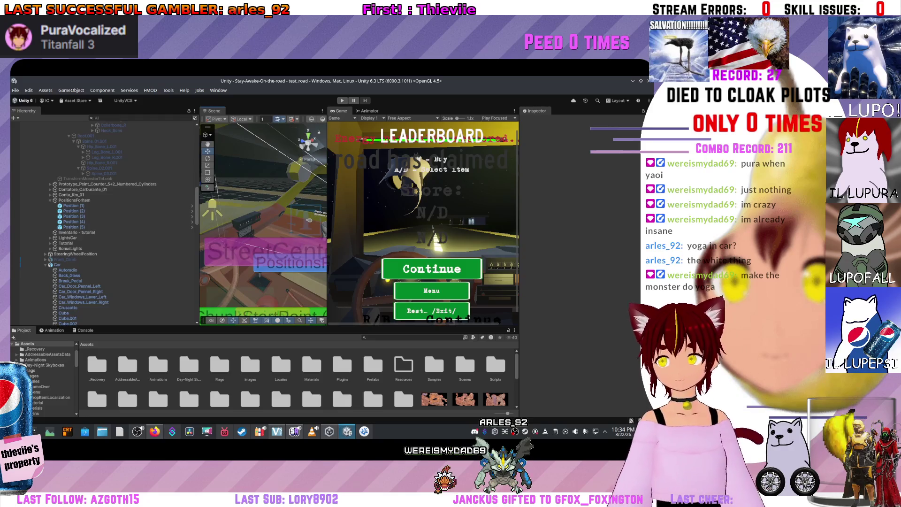
left_click(364, 431)
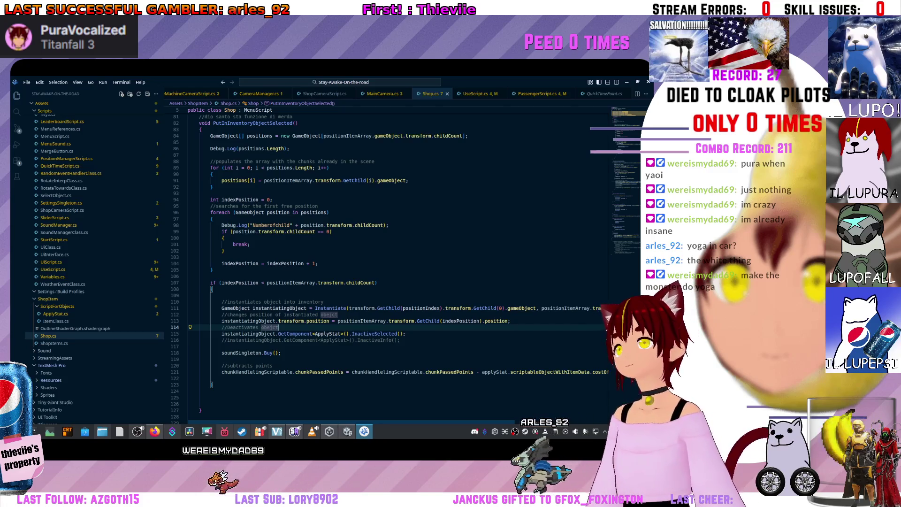
Switch from Shop.cs to the UseScript.cs tab showing ArrangeObjectsForMonster.
key("ctrl+Tab")
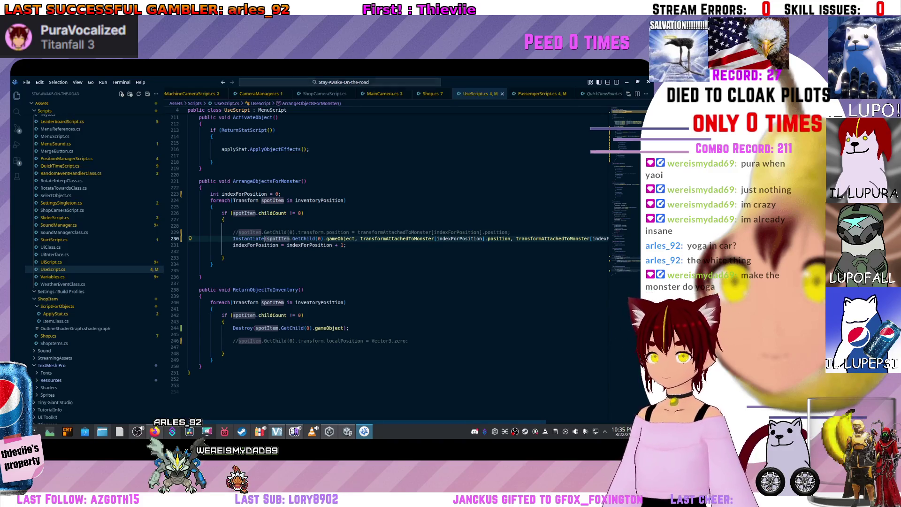
Cut the position and rotation arguments from line 230's Instantiate call, save UseScript.cs, and return to Unity.
key("End")
key("shift+ctrl+Left")
key("shift+ctrl+Left")
key("shift+ctrl+Left")
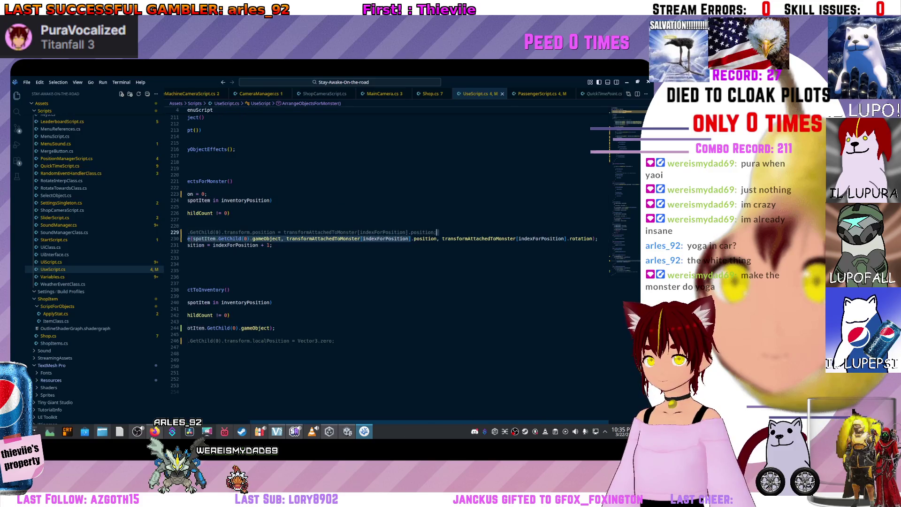
key("BackSpace")
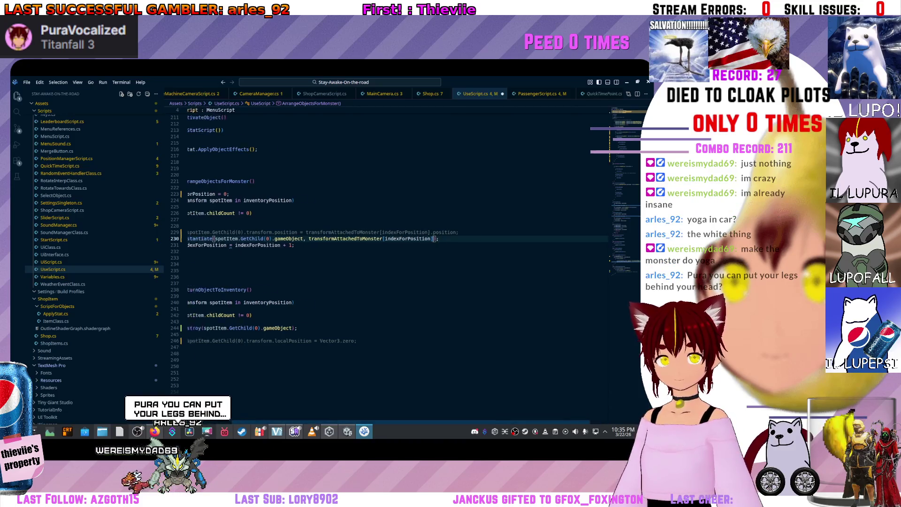
key("ctrl+s")
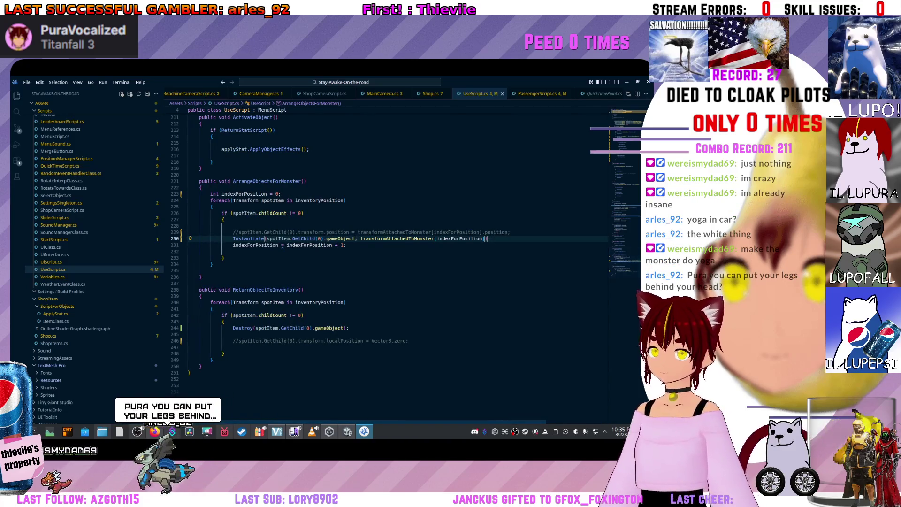
key("alt+Tab")
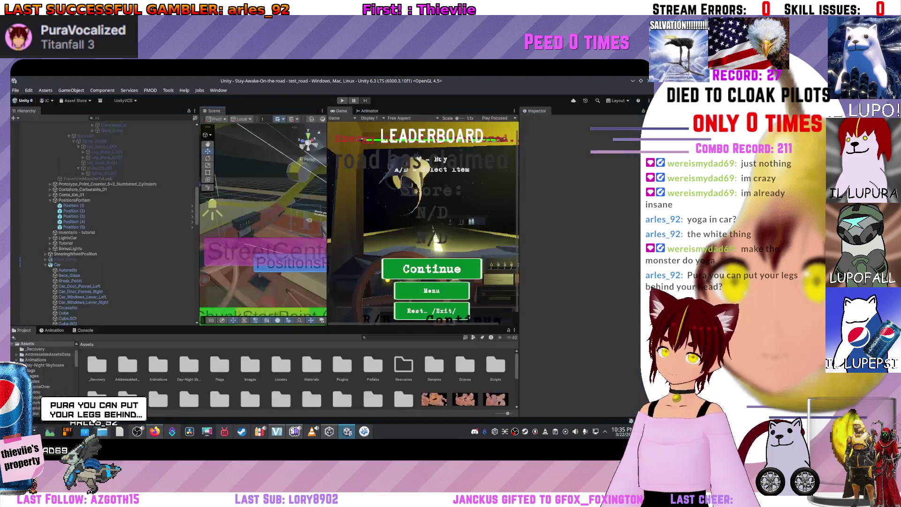
Refresh the Project assets, then stop and restart Play mode so the scripts reload.
right_click(378, 395)
left_click(423, 332)
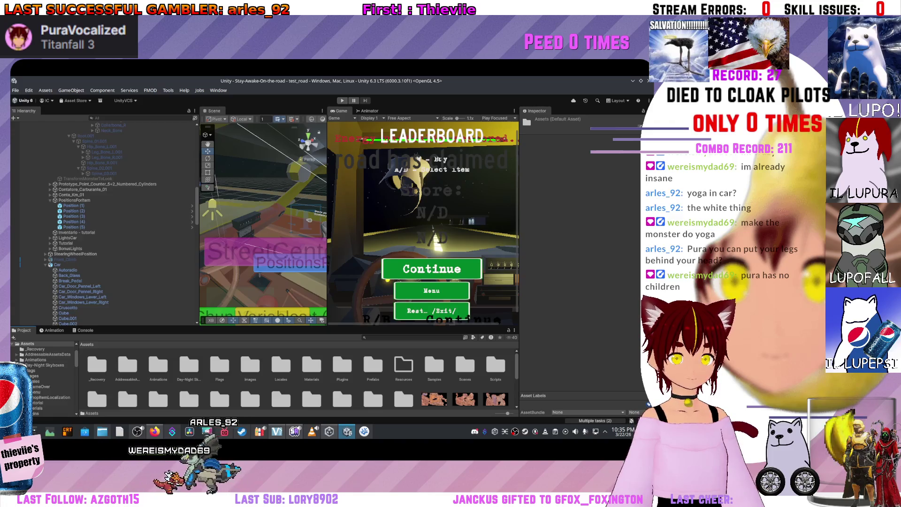
scroll(104, 220, "down", 5)
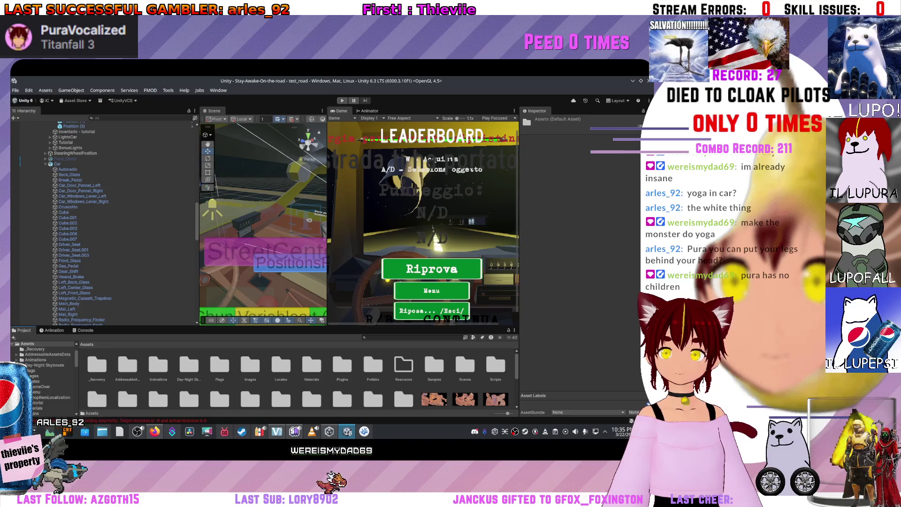
key("ctrl+p")
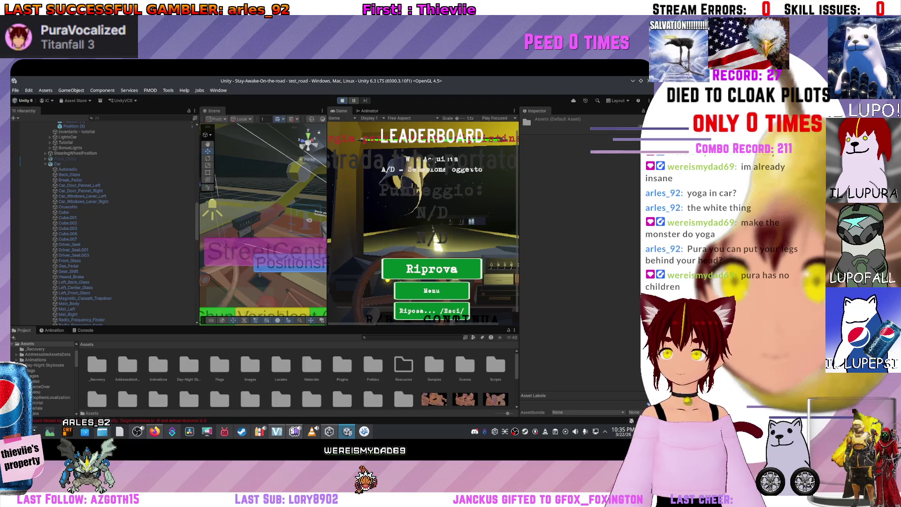
key("r")
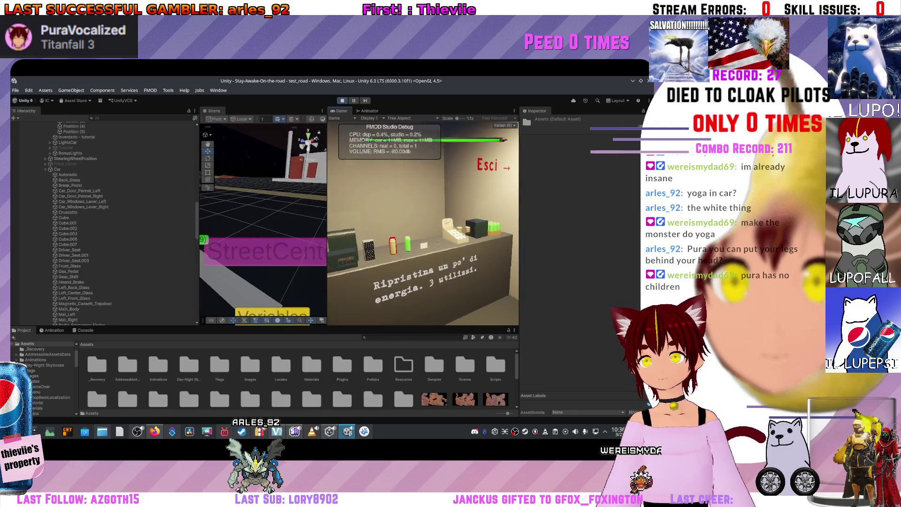
Leave the in-game shop and return to driving.
key("Escape")
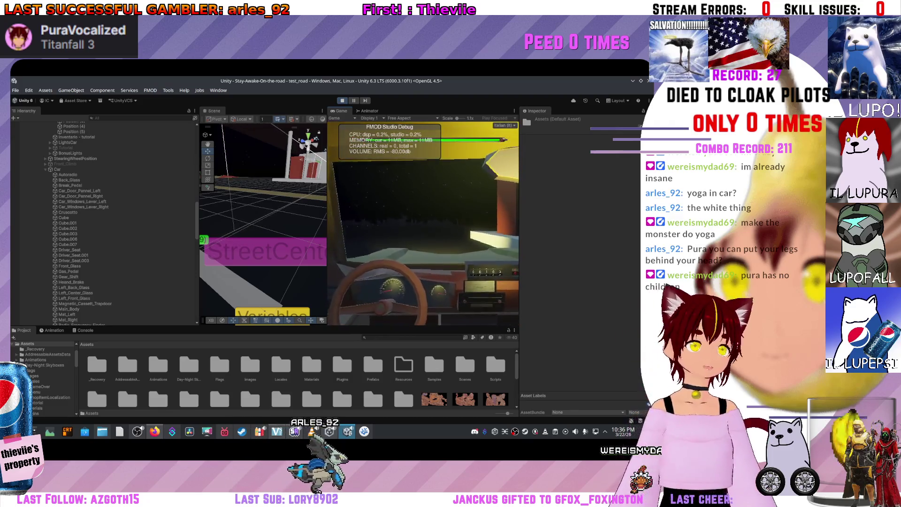
scroll(93, 192, "up", 5)
scroll(16, 192, "up", 10)
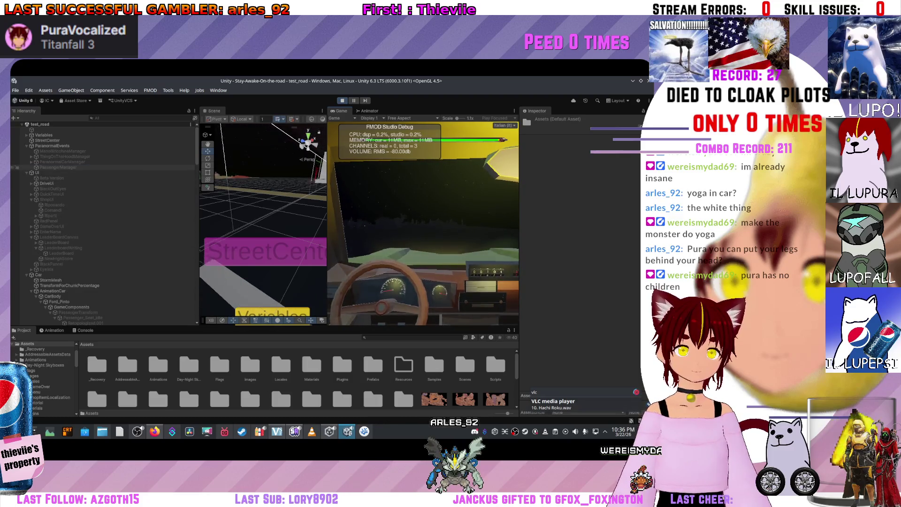
Frame PassengerManager in the Scene view, then select the Inventario - tutorial object.
left_click(16, 168)
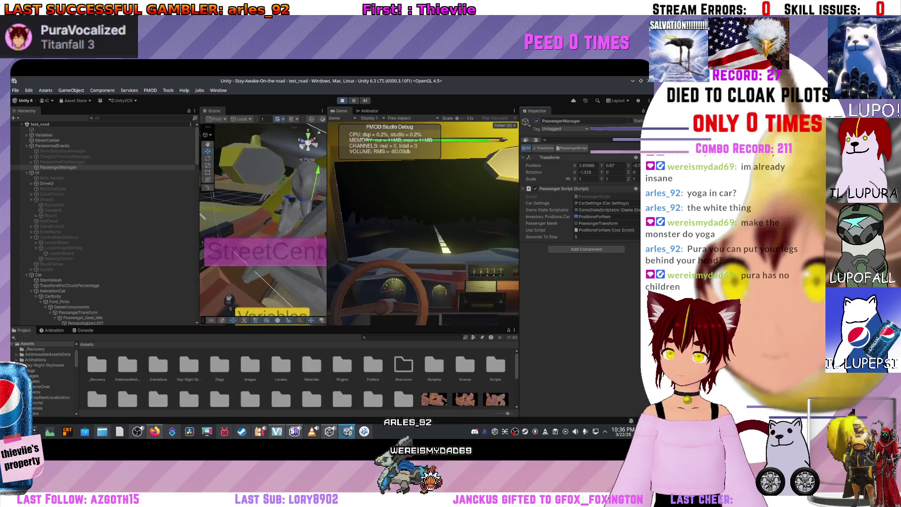
key("f")
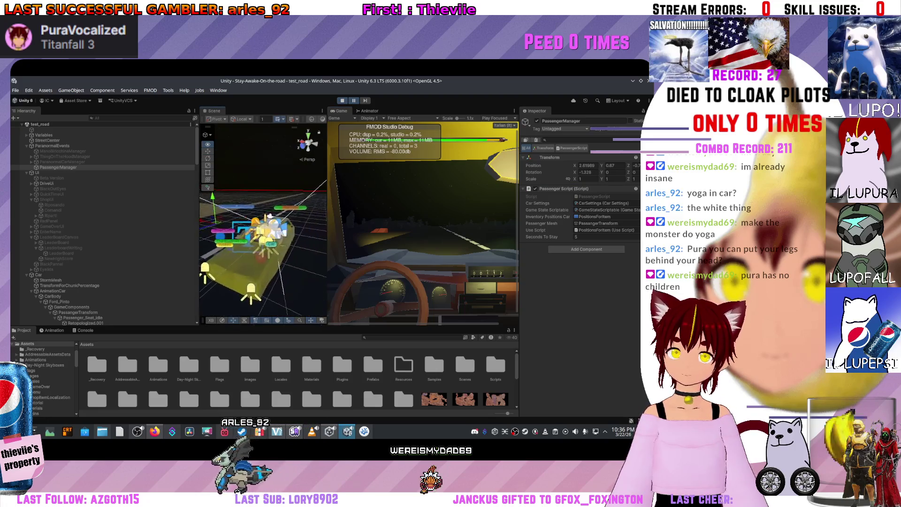
scroll(262, 221, "up", 5)
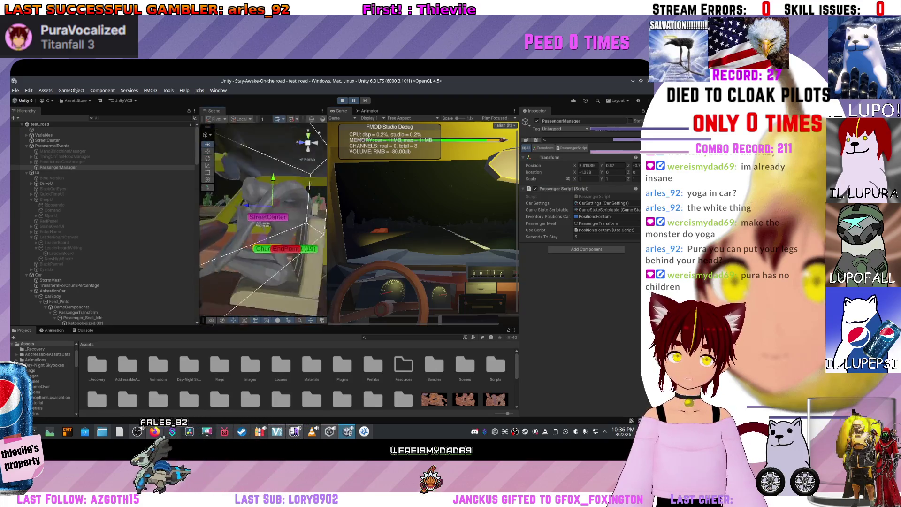
left_click(267, 225)
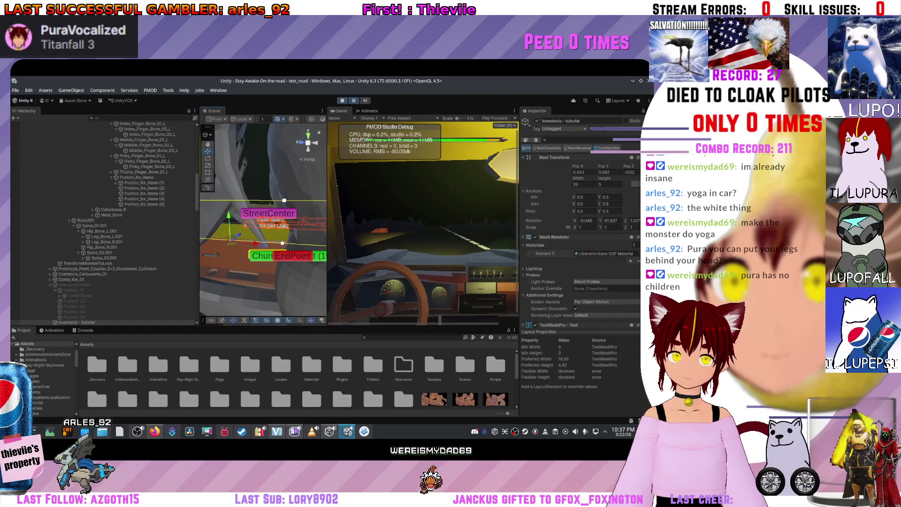
Select the coffee item under the hand anchor Postion_for_items (1) on the seated monster.
left_click(262, 179)
left_click(274, 202)
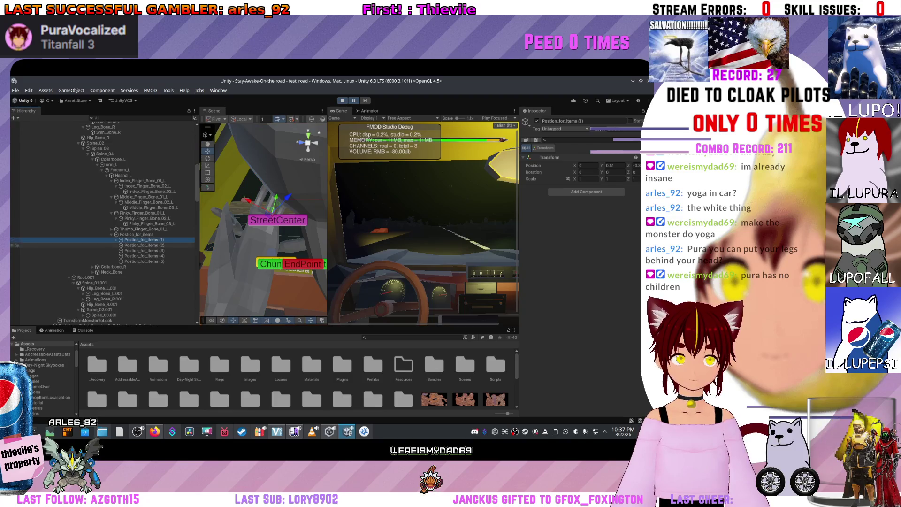
left_click(274, 202)
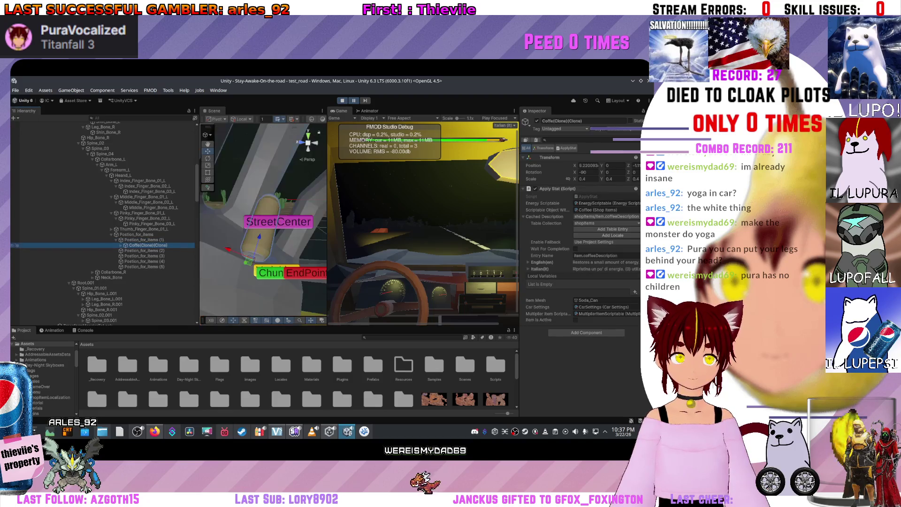
mouse_move(262, 221)
left_mouse_down()
mouse_move(281, 221)
mouse_move(249, 219)
left_mouse_up()
Set the coffee can's X scale to 1, reselect it, and edit its Y scale.
type("1")
key("Tab")
type("1")
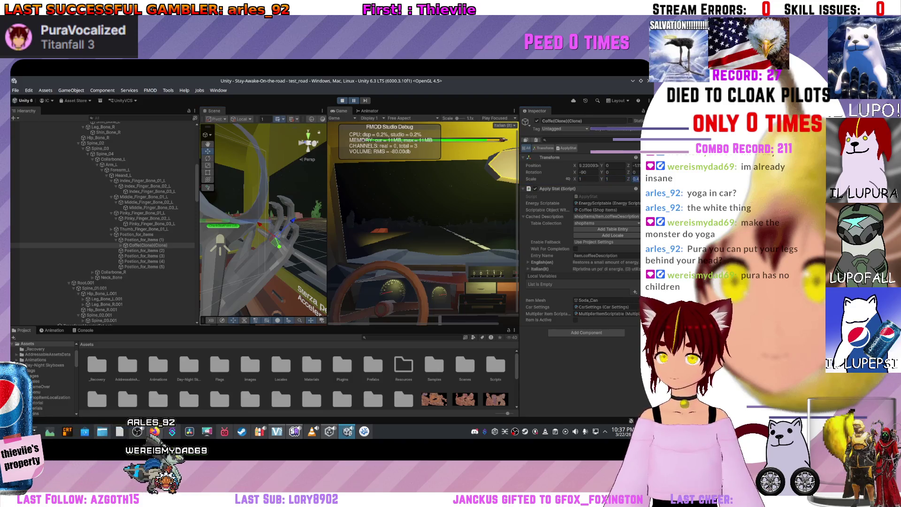
left_click_drag(249, 219, 234, 215)
left_click(143, 239)
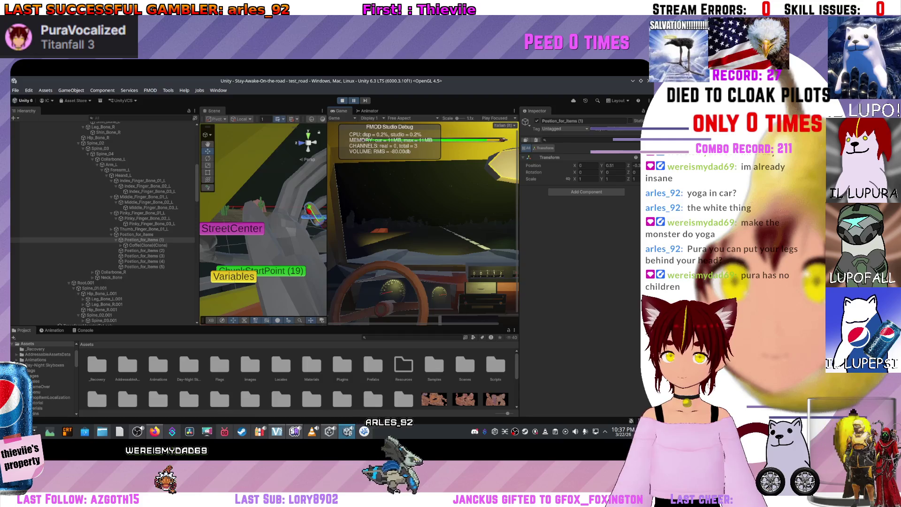
left_click(148, 244)
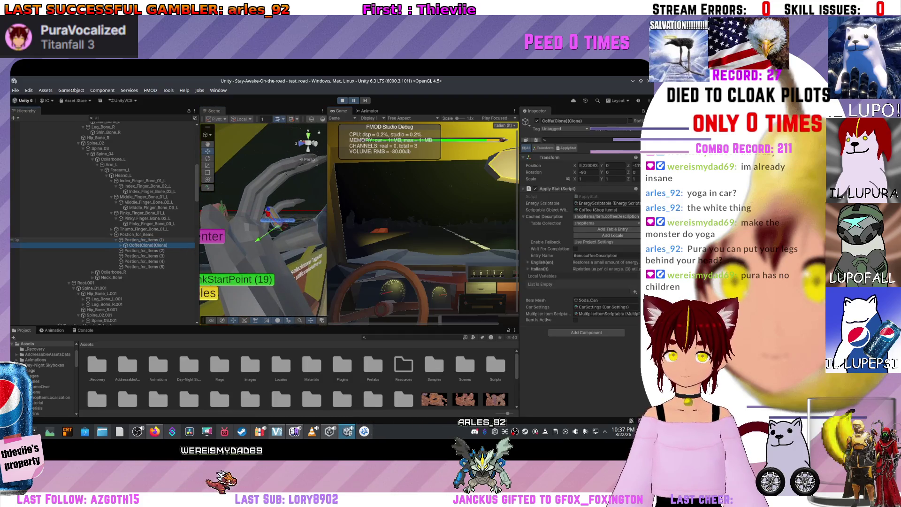
mouse_move(263, 211)
left_mouse_down()
mouse_move(244, 216)
mouse_move(262, 220)
left_mouse_up()
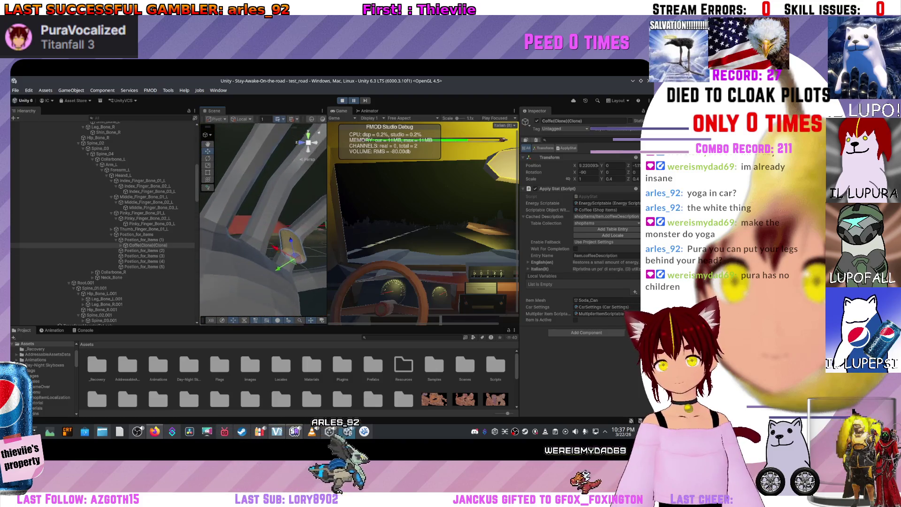
left_click(609, 179)
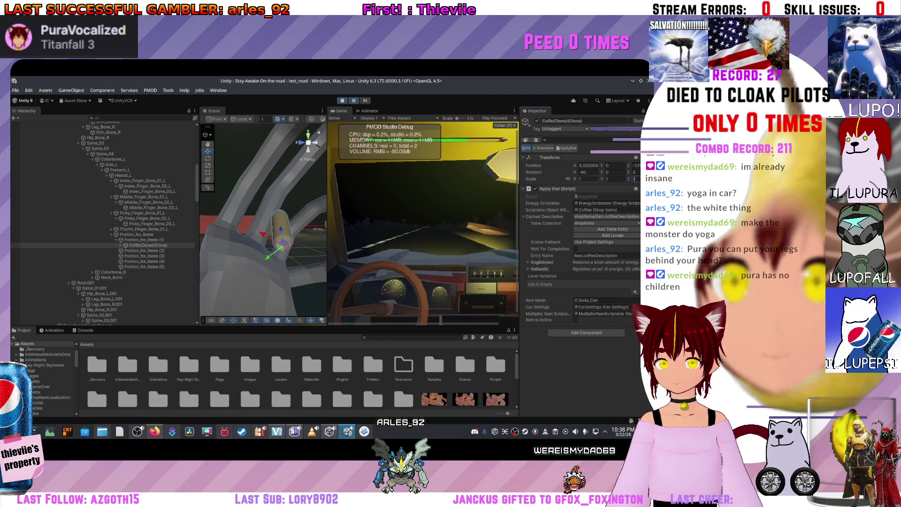
Enter 2 in the coffee can's scale field.
left_click_drag(263, 220, 317, 193)
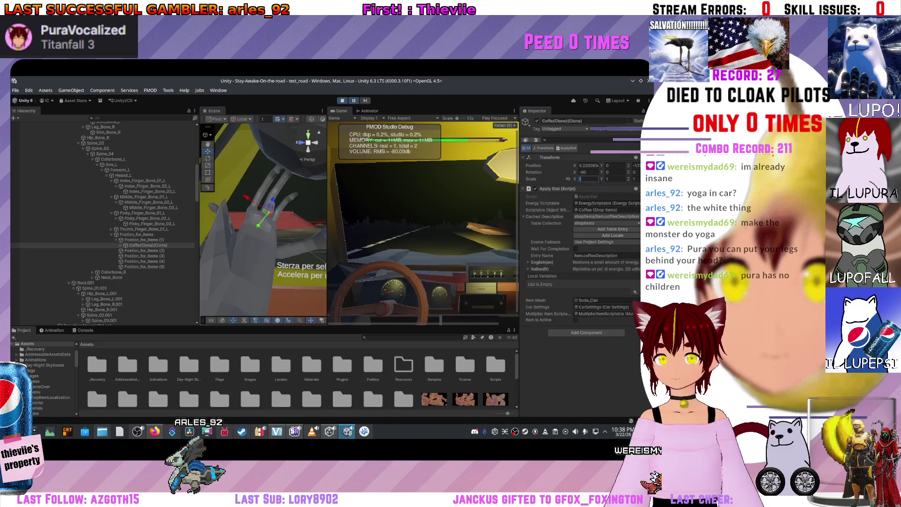
left_click(634, 179)
type("2")
Orbit around the hand and select the seated monster mesh.
left_click_drag(263, 211, 286, 199)
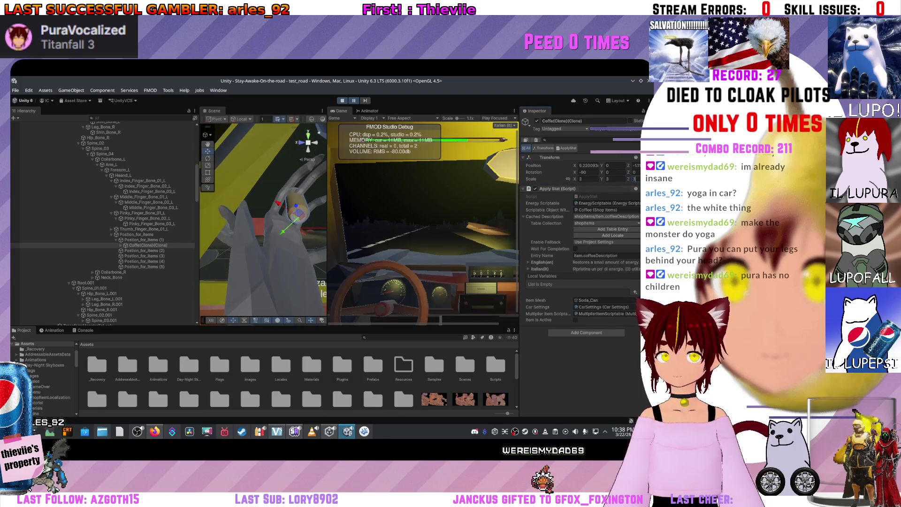
left_click_drag(263, 221, 312, 201)
left_click(312, 201)
left_click(312, 201)
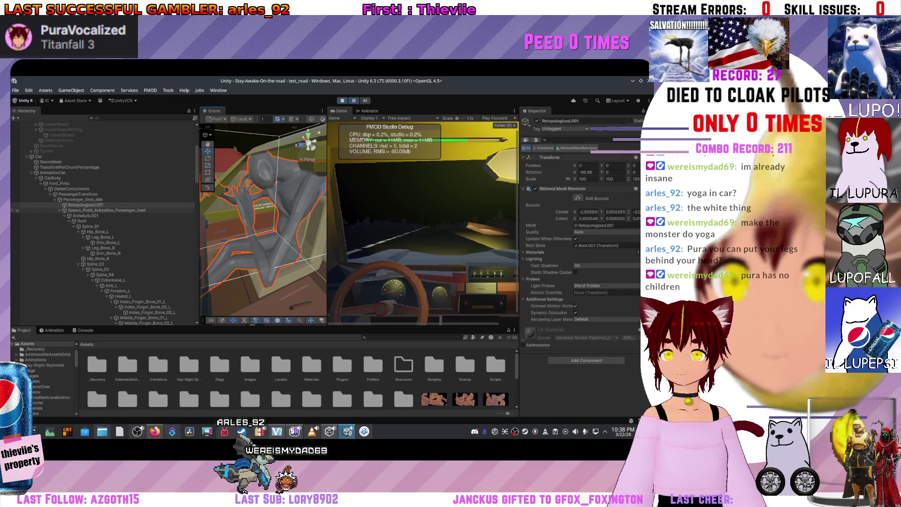
Set the Soda_Can's X scale to 181.
left_click(83, 200)
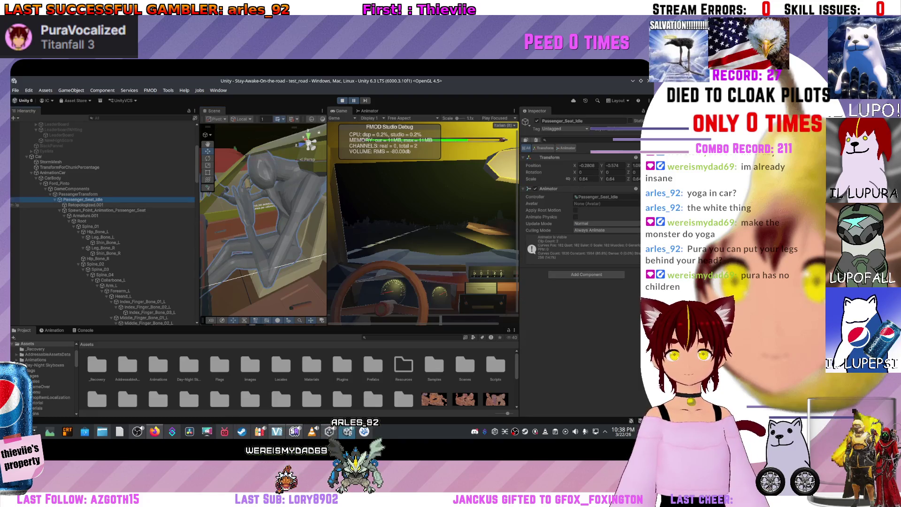
left_click(245, 184)
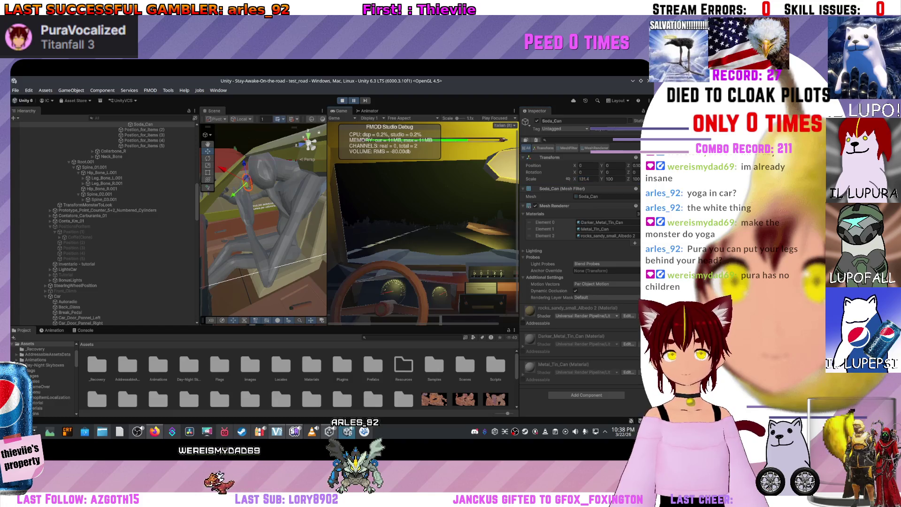
left_click(586, 179)
type("-245")
key("BackSpace")
key("BackSpace")
key("BackSpace")
type("181")
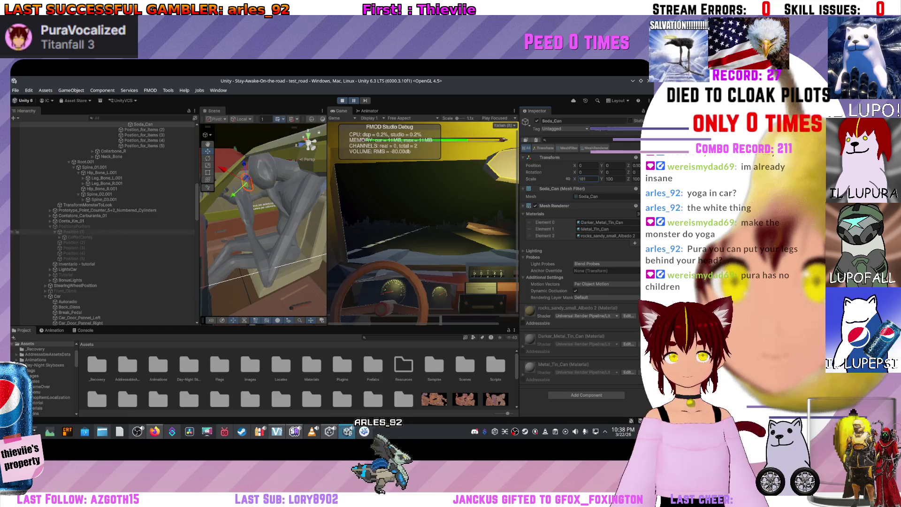
Inspect the coffee item, the soda can and the first item position anchor.
scroll(103, 209, "up", 5)
left_click(147, 200)
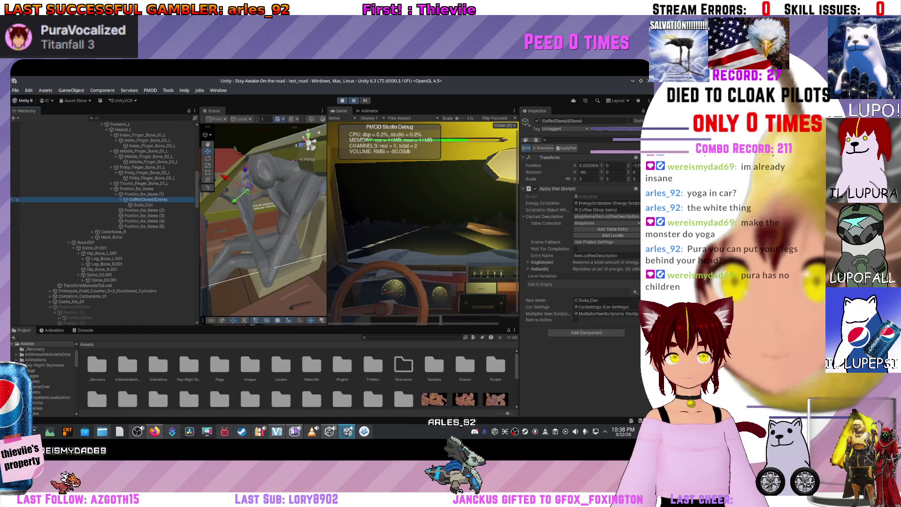
left_click(143, 204)
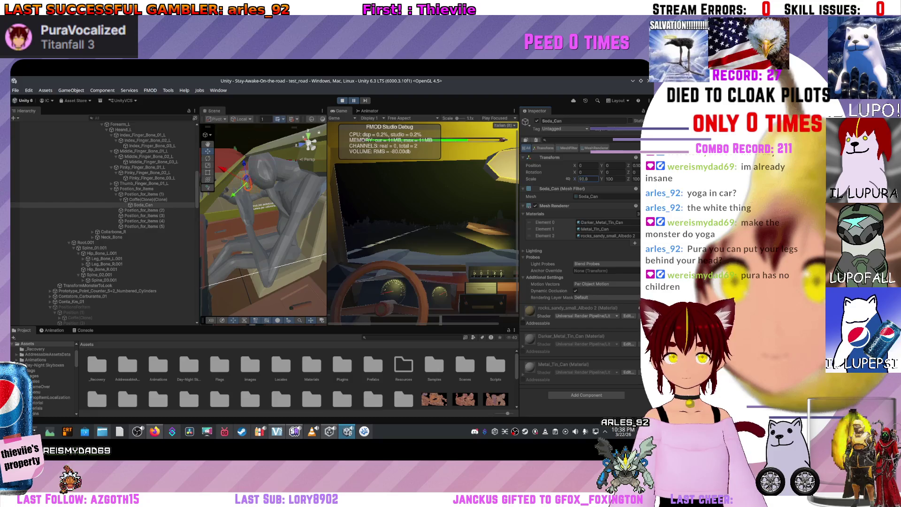
left_click(141, 194)
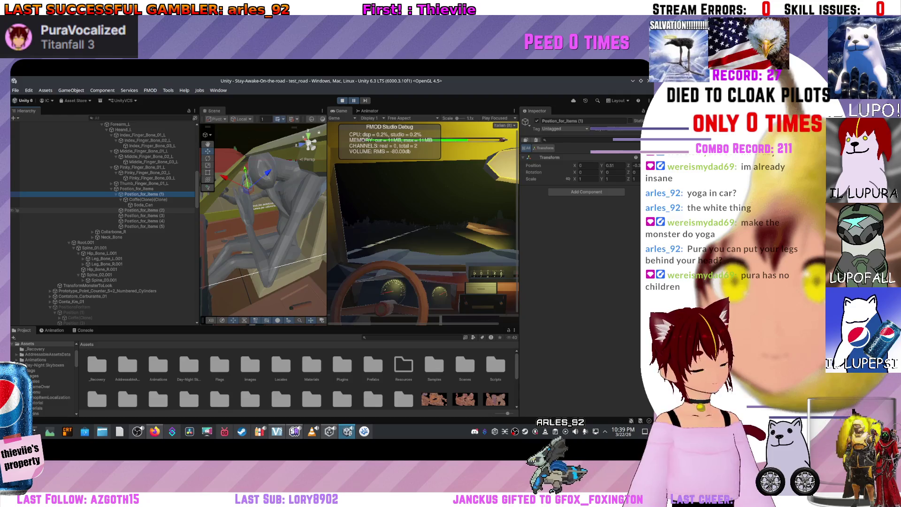
scroll(262, 220, "up", 5)
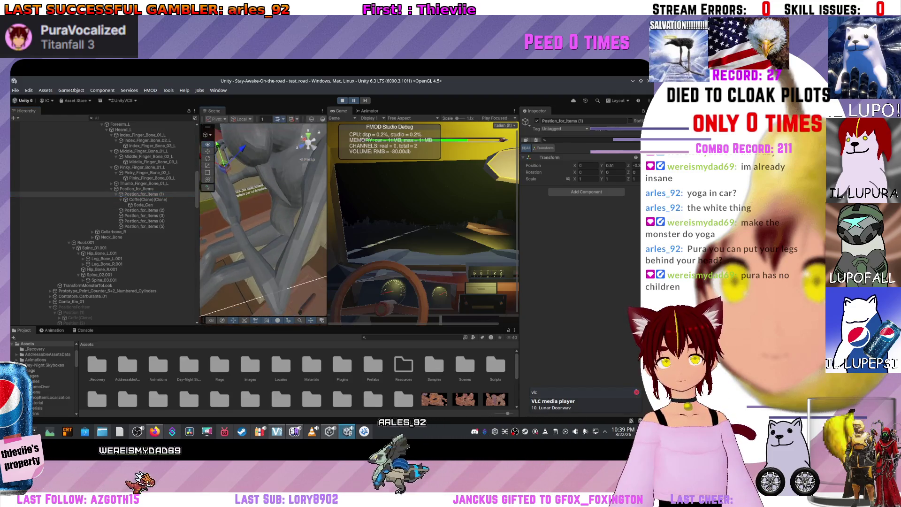
scroll(263, 220, "up", 3)
Select Coffe(Clone), then select PositionsForItem and frame it in the Scene view.
left_click_drag(262, 220, 274, 215)
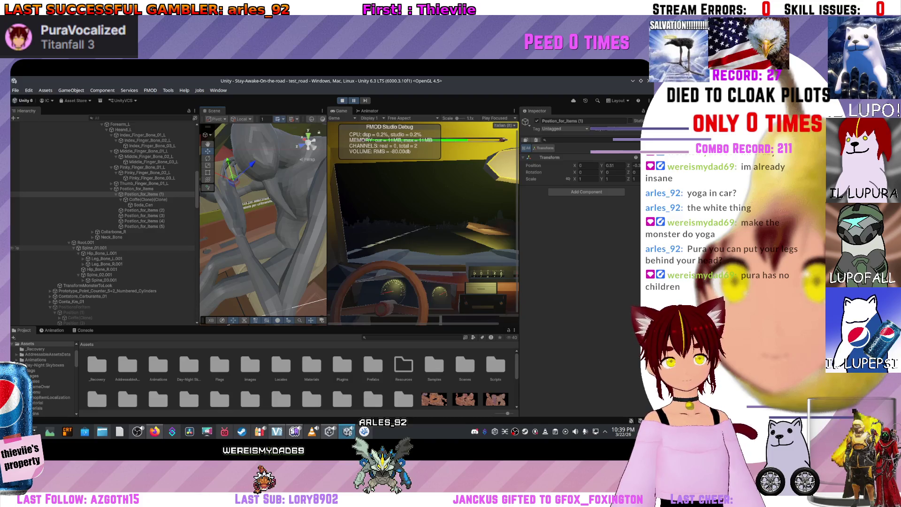
scroll(103, 220, "down", 3)
scroll(104, 221, "down", 3)
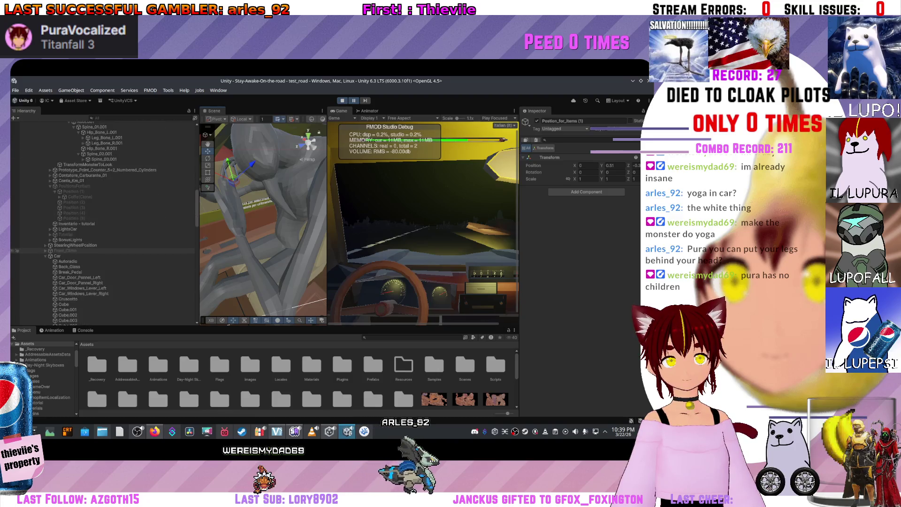
left_click(80, 197)
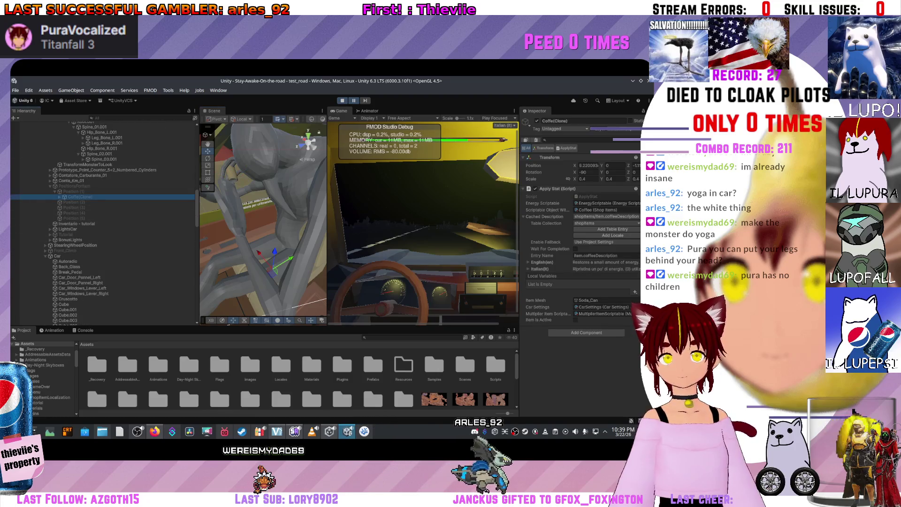
scroll(263, 218, "up", 2)
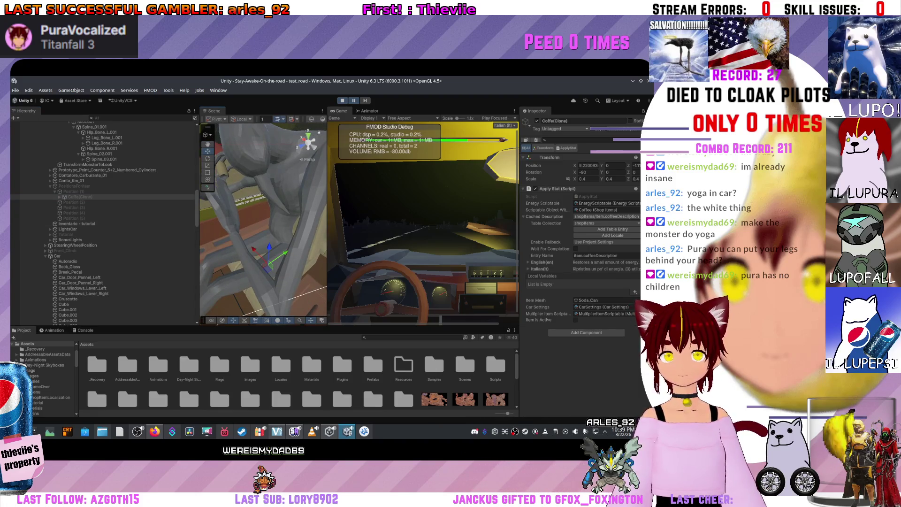
left_click(74, 185)
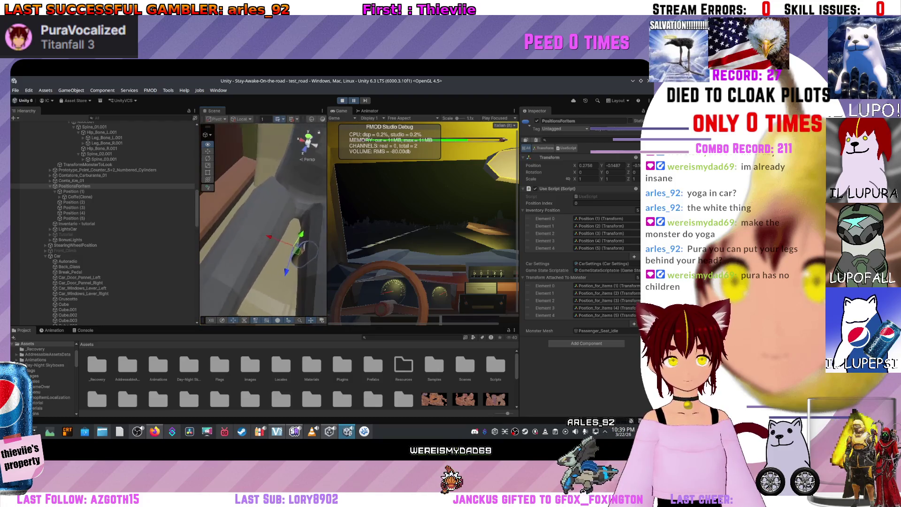
key("f")
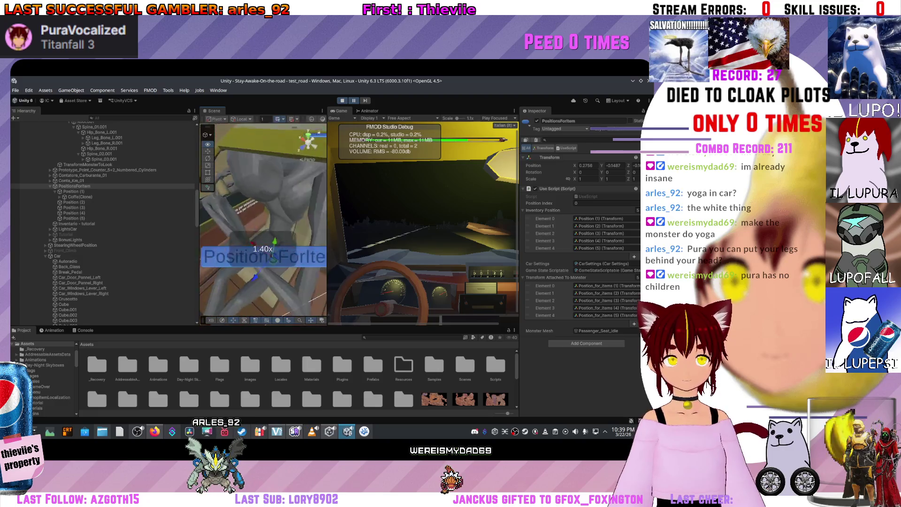
Set the Soda_Can's scale to 100.
left_click(272, 221)
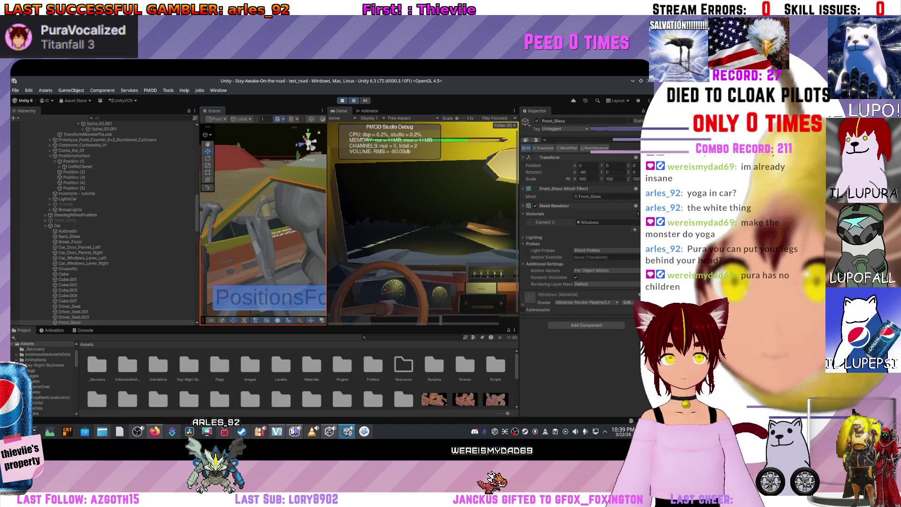
left_click(265, 209)
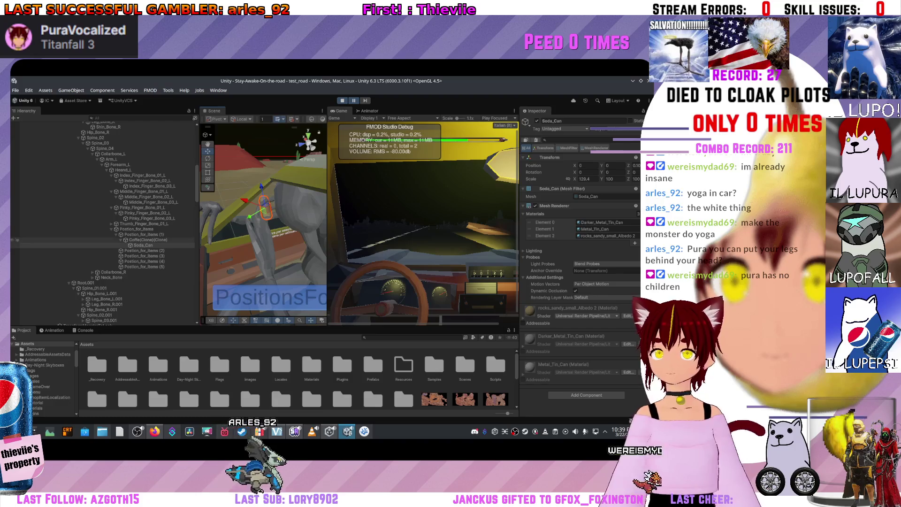
left_click(148, 240)
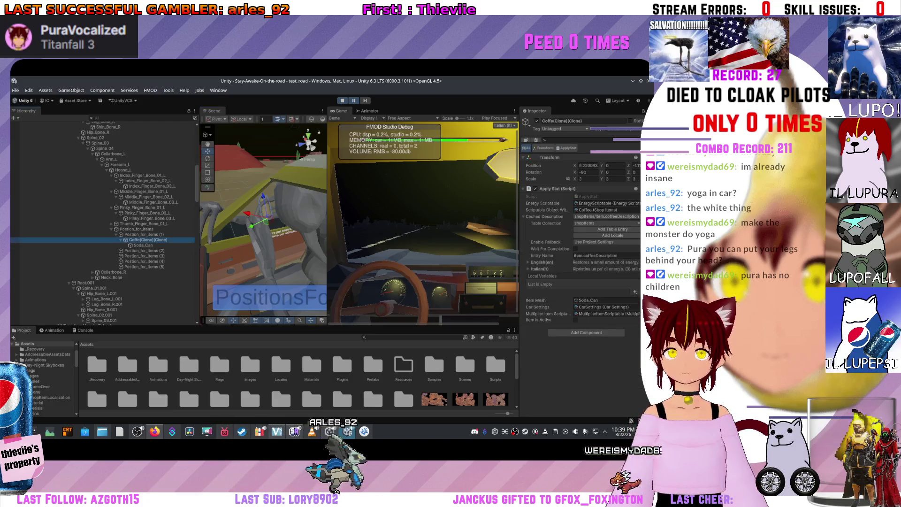
left_click(143, 245)
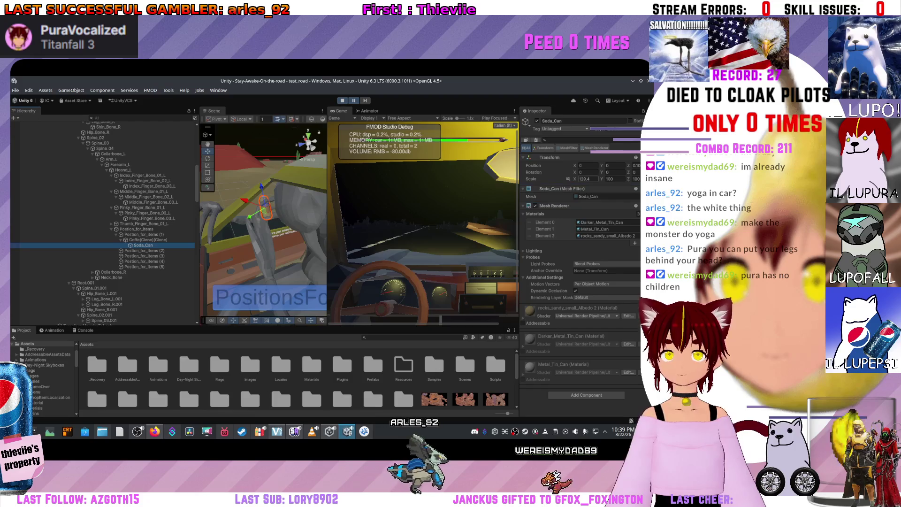
type("100")
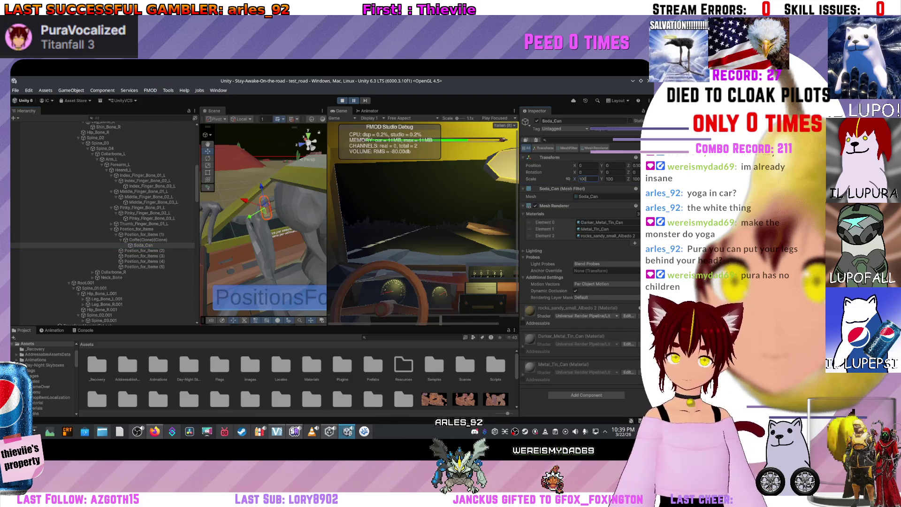
Try several scale values on the coffee item before settling on 4.
left_click(148, 240)
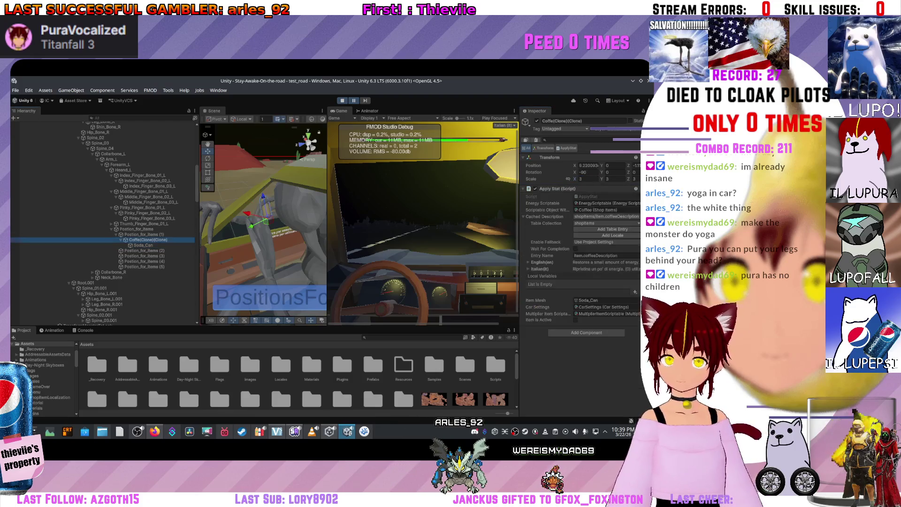
left_click(586, 179)
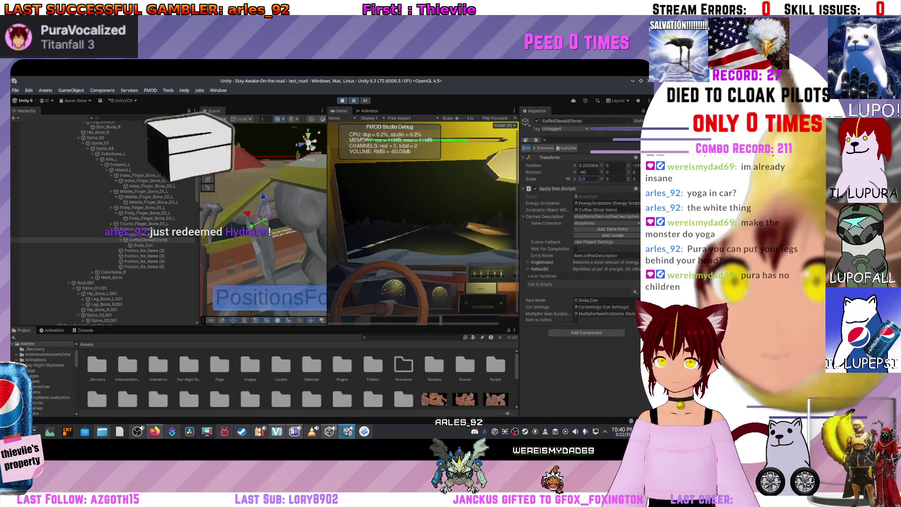
type("11")
key("BackSpace")
key("BackSpace")
type("3")
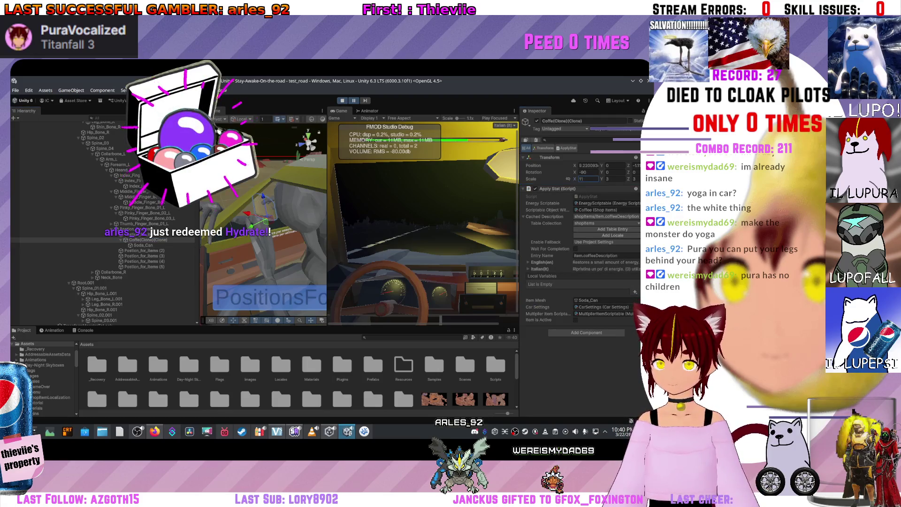
key("BackSpace")
type("5.33")
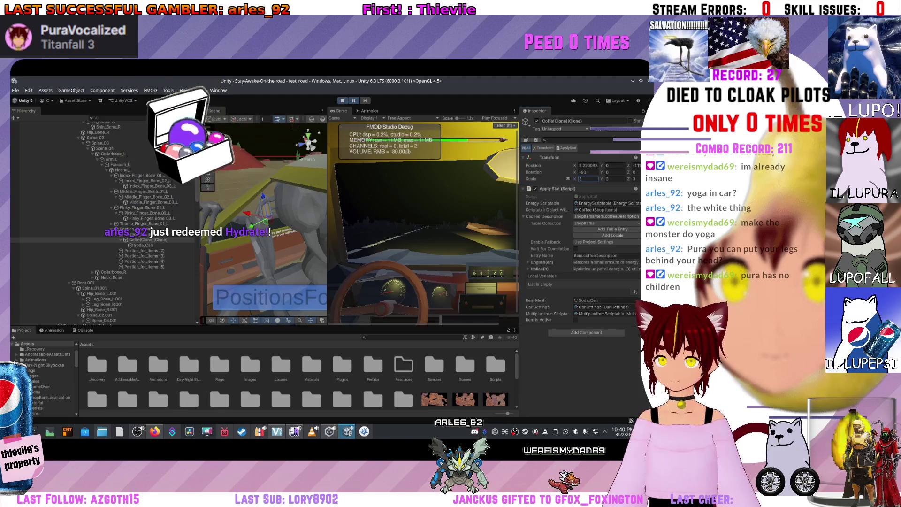
key("BackSpace")
key("BackSpace")
key("BackSpace")
type("0.88")
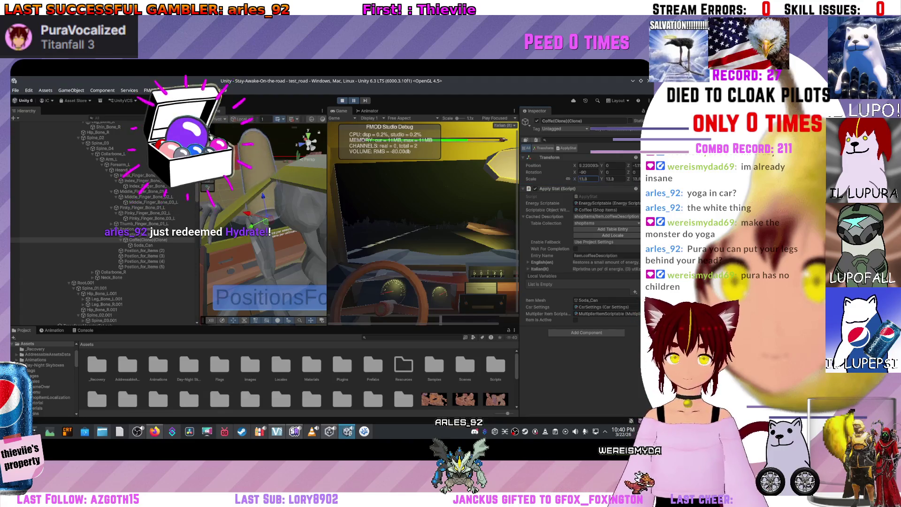
key("BackSpace")
key("BackSpace")
key("BackSpace")
type("-2.72")
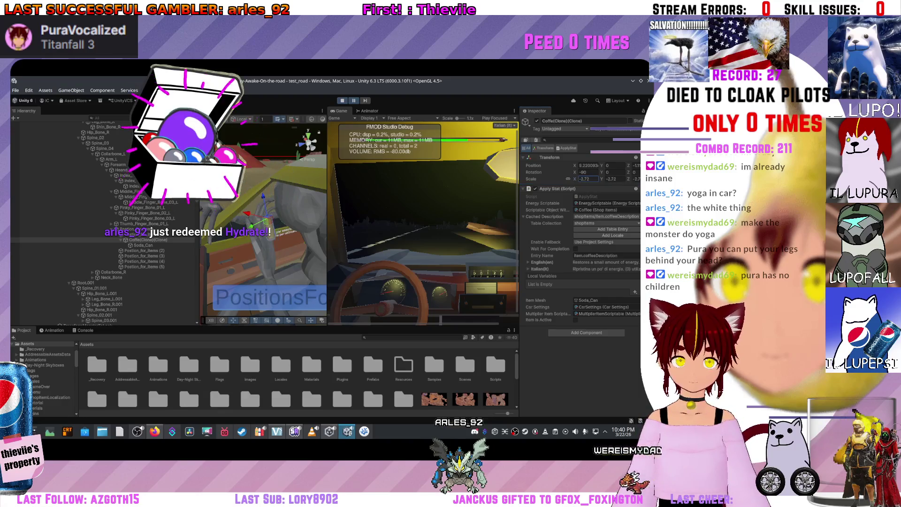
key("BackSpace")
key("BackSpace")
key("BackSpace")
type("4")
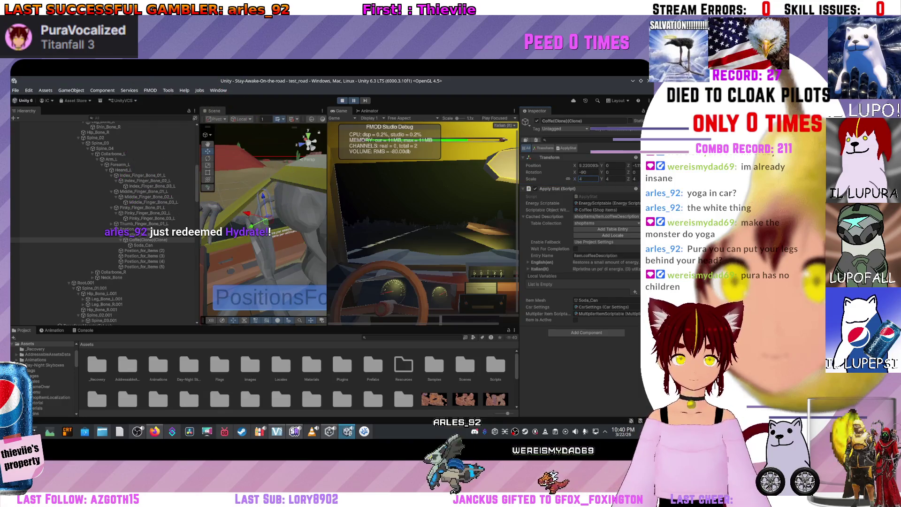
Rotate the item anchors (Y -44.44, Z -63), then exit Play mode.
left_click(141, 234)
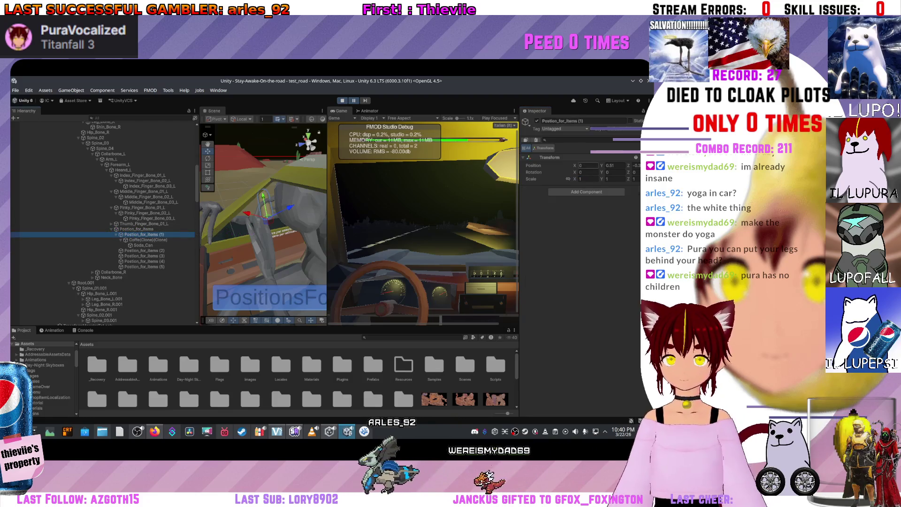
left_click(614, 172)
type("-0.23")
key("BackSpace")
key("BackSpace")
key("BackSpace")
type("-44.44")
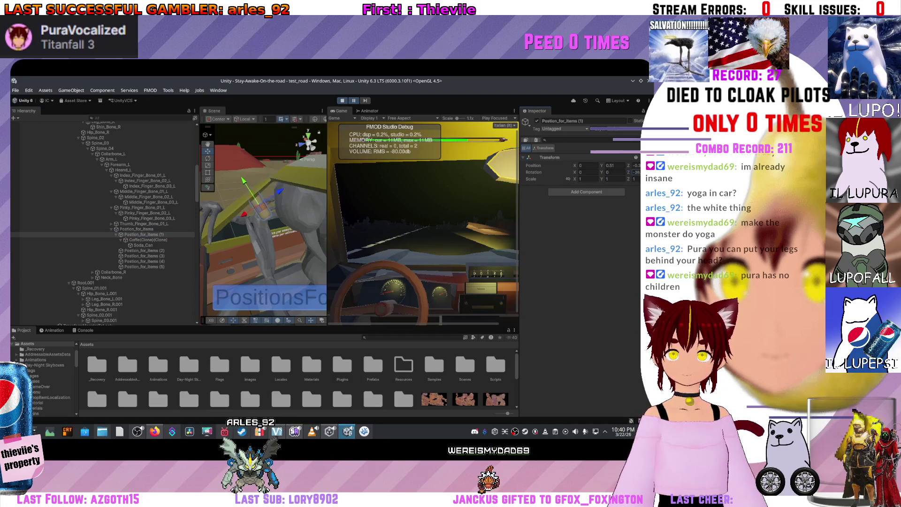
type("-93")
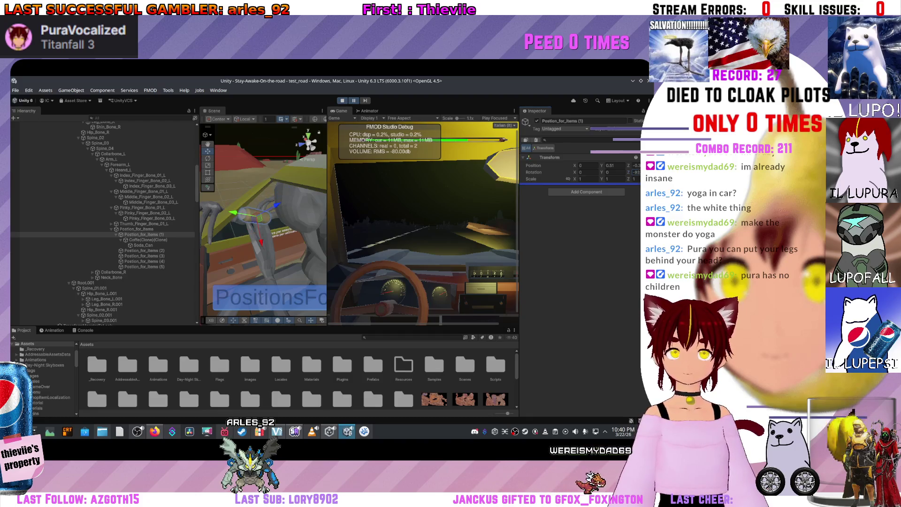
left_click(17, 229)
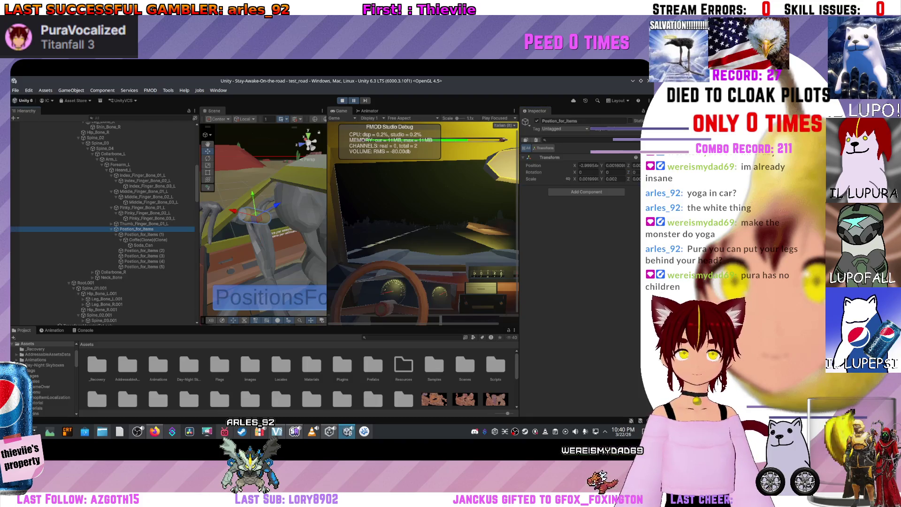
type("-63")
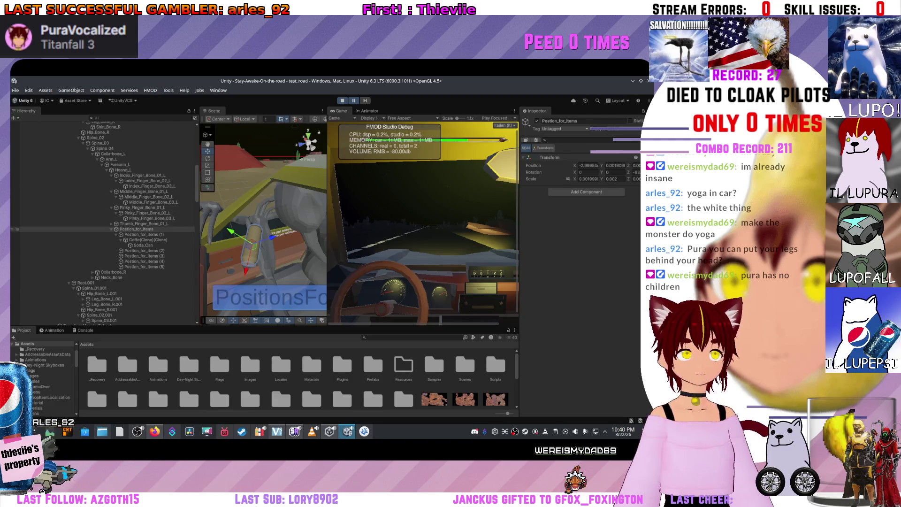
key("ctrl+p")
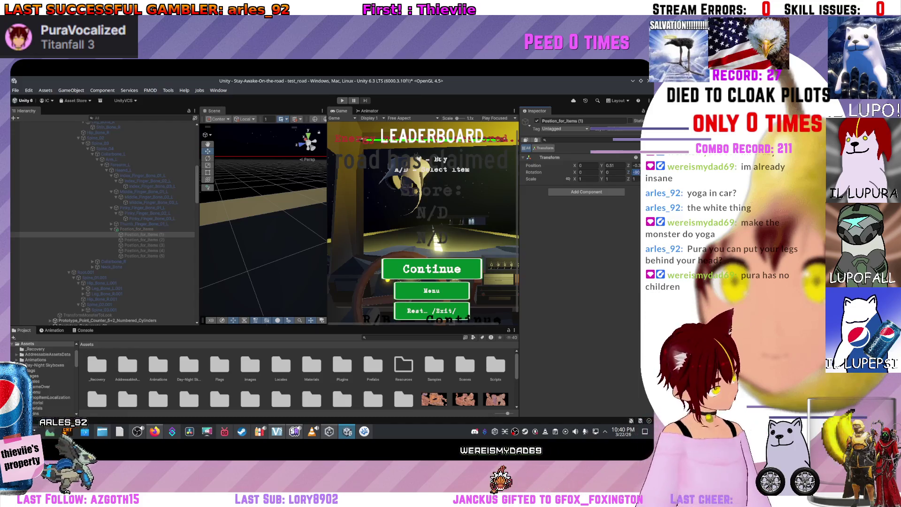
Step through the anchors to Postion_for_items (5) and set its Z rotation to -90.
left_click(143, 240)
left_click(143, 245)
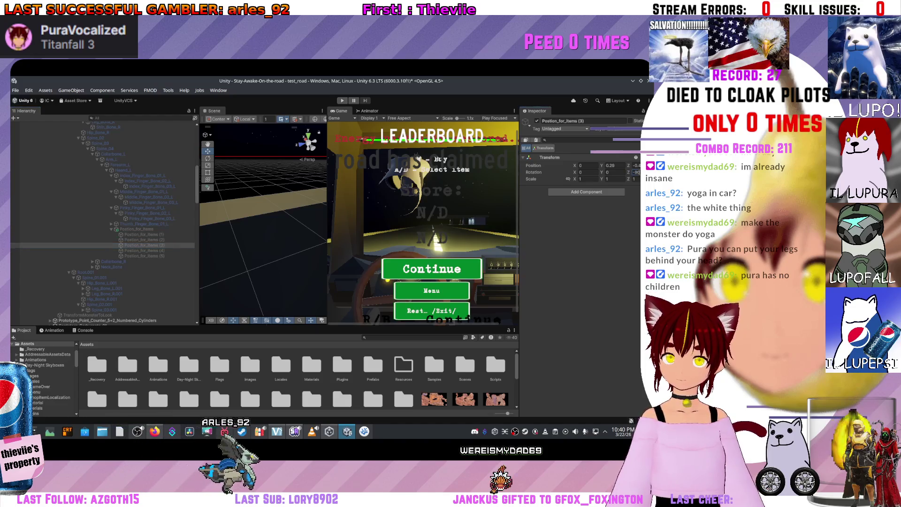
left_click(143, 251)
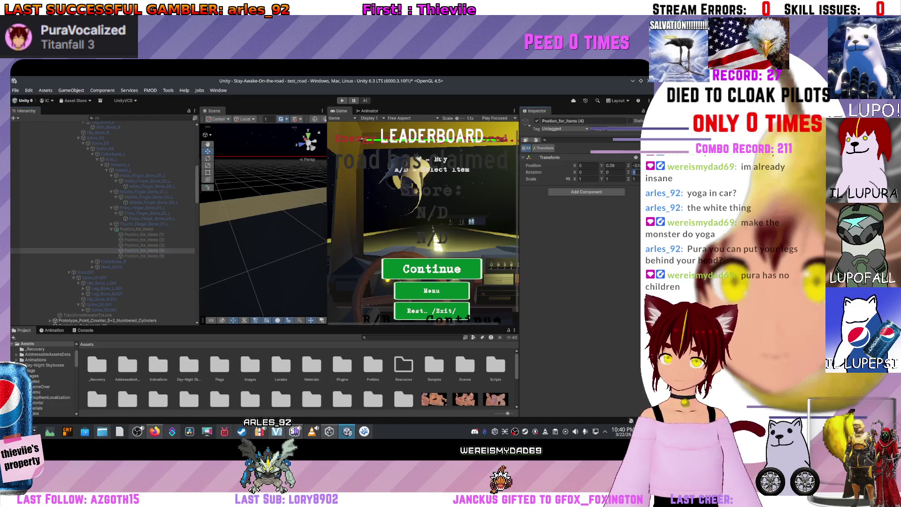
left_click(143, 256)
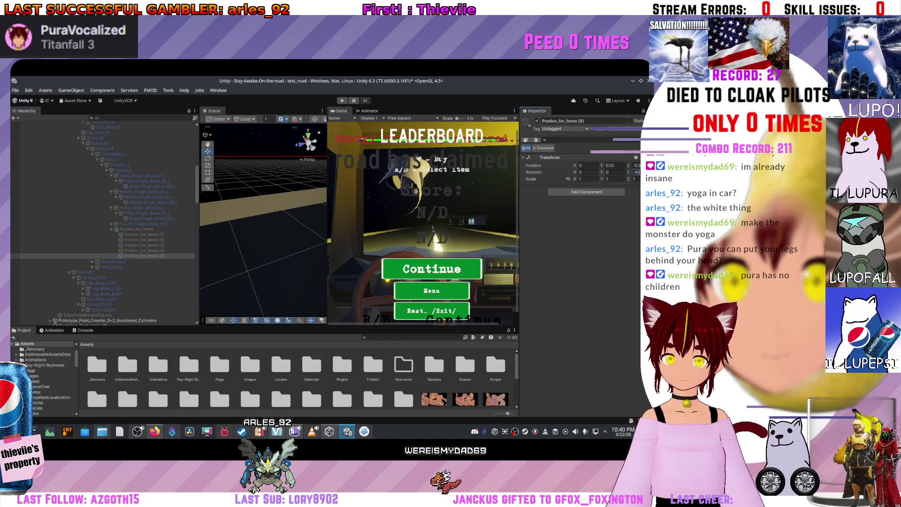
type("-90")
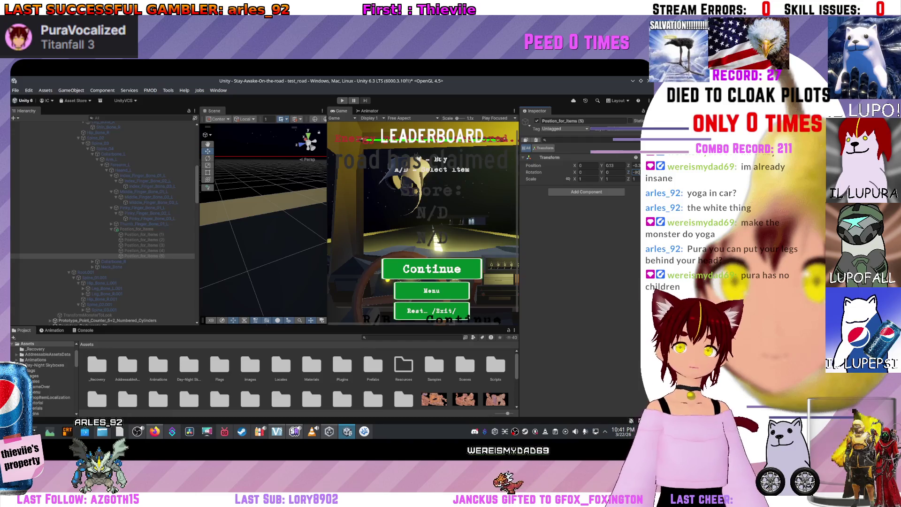
Set Postion_for_items (1) scale to 100 on X, Y and Z, then start Play mode.
left_click(142, 234)
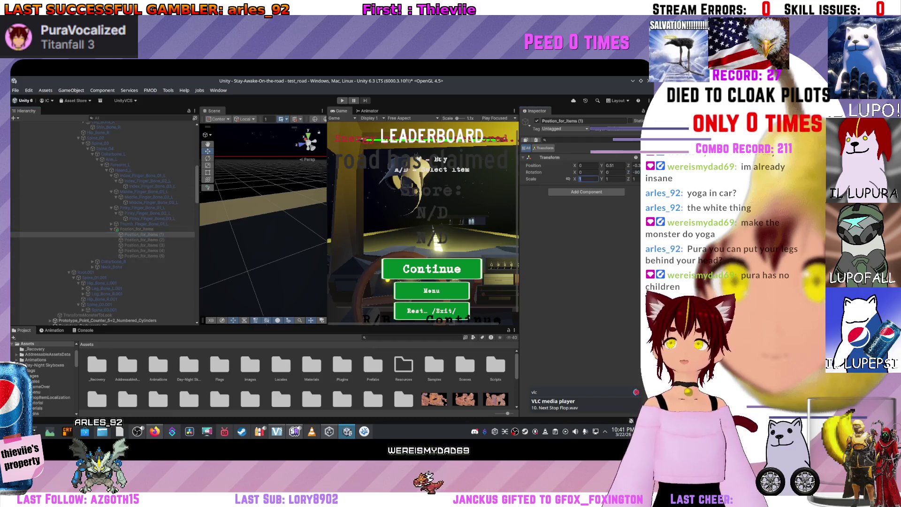
type("00")
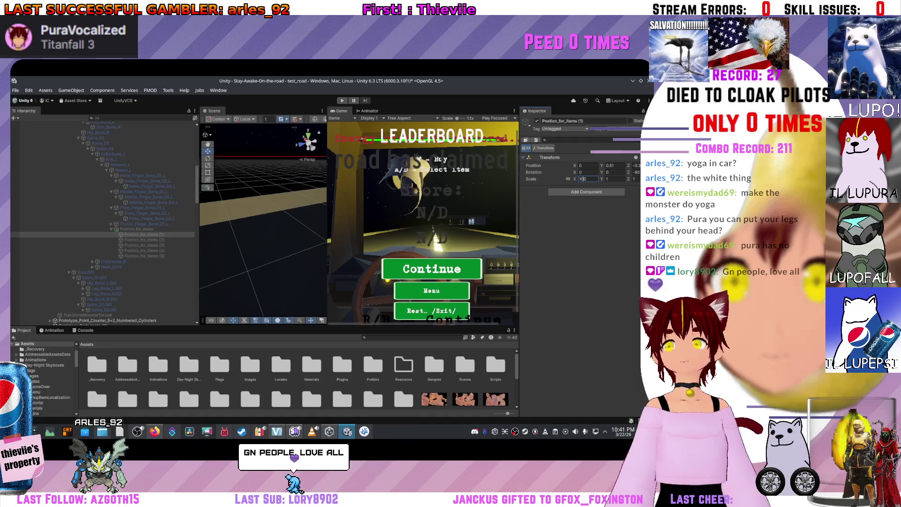
key("Tab")
type("100")
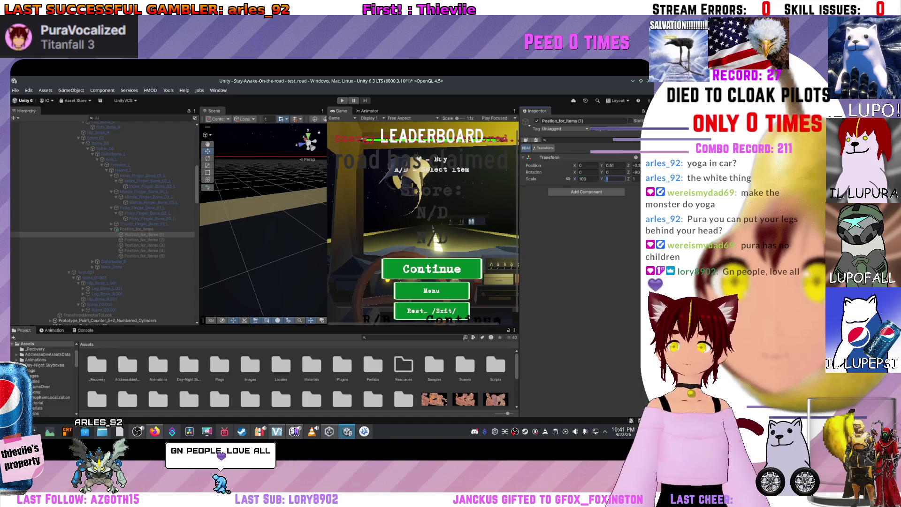
key("Tab")
type("100")
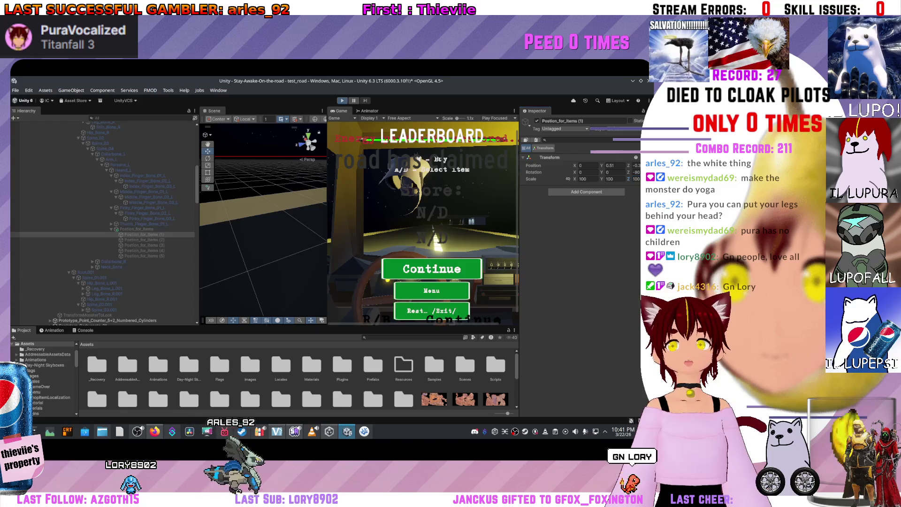
key("ctrl+p")
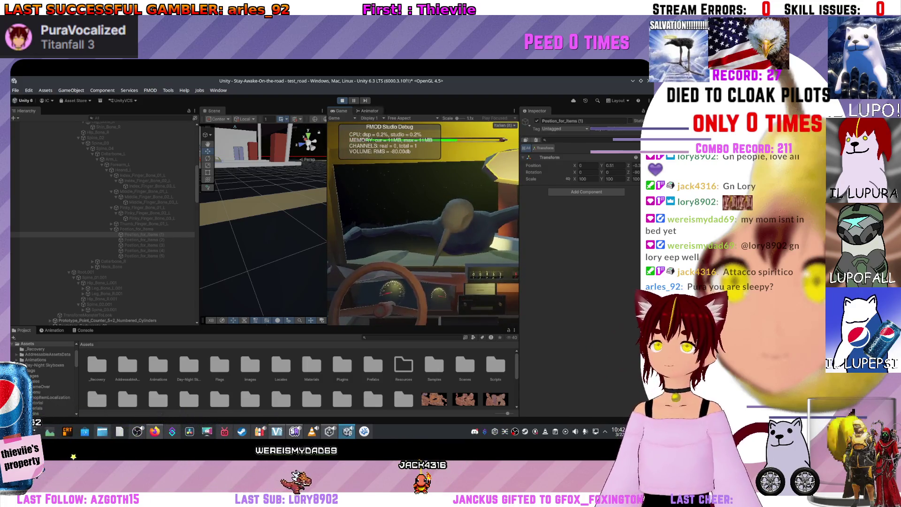
Exit Play mode after the test run.
scroll(14, 172, "up", 10)
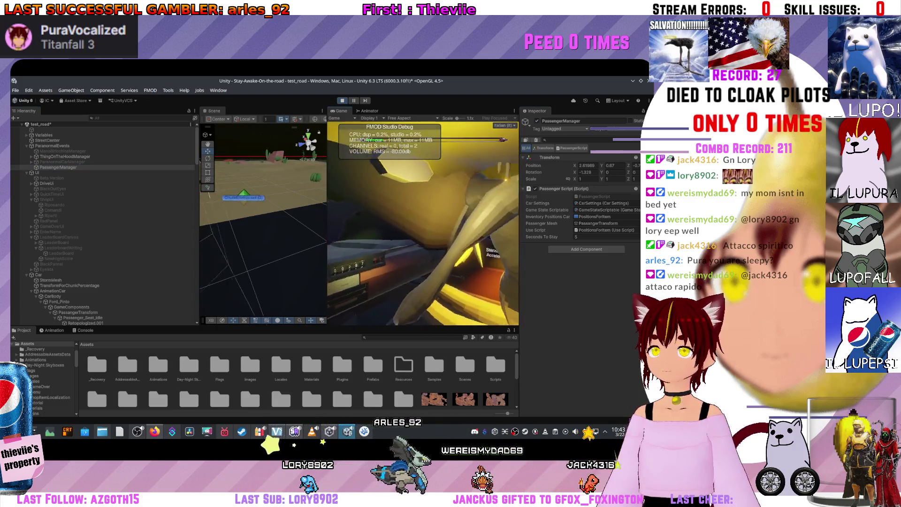
key("ctrl+p")
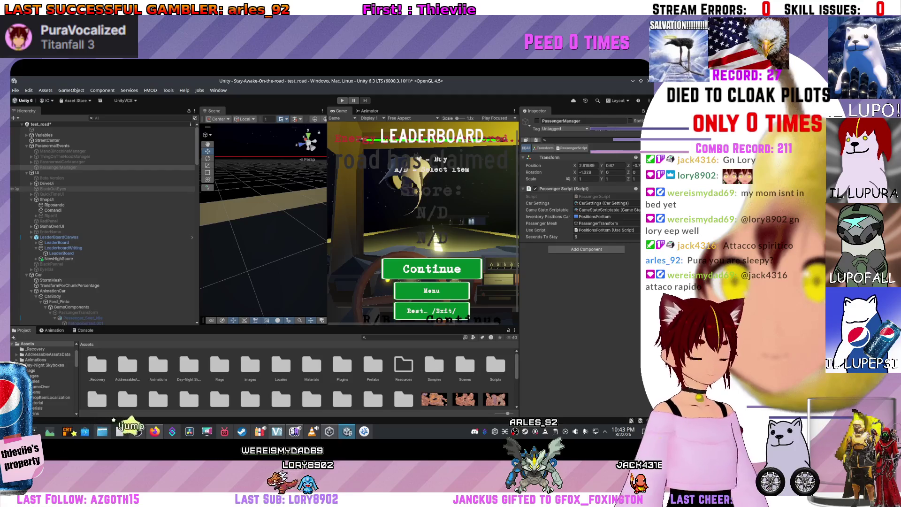
Give the second Postion_for_items anchor a uniform scale of 3.
scroll(103, 225, "down", 5)
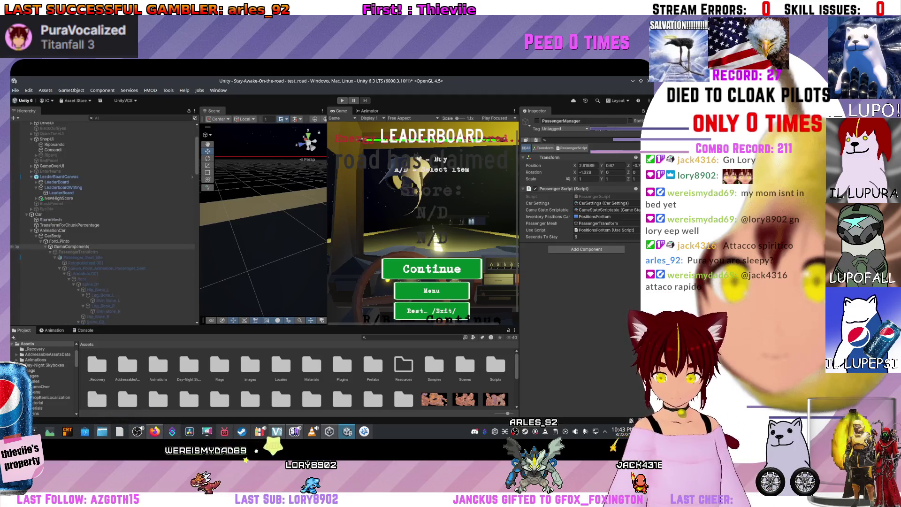
scroll(103, 225, "down", 5)
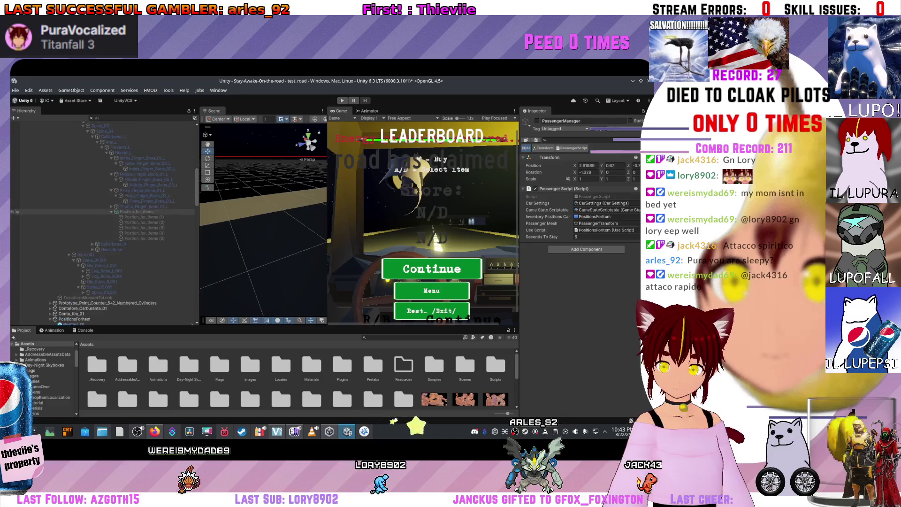
left_click(143, 217)
left_click(582, 179)
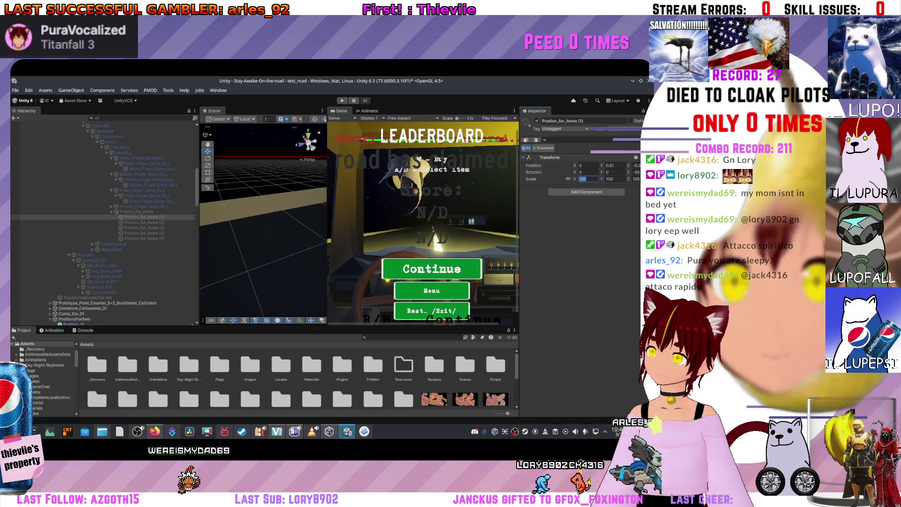
left_click(143, 222)
left_click(587, 179)
type("3")
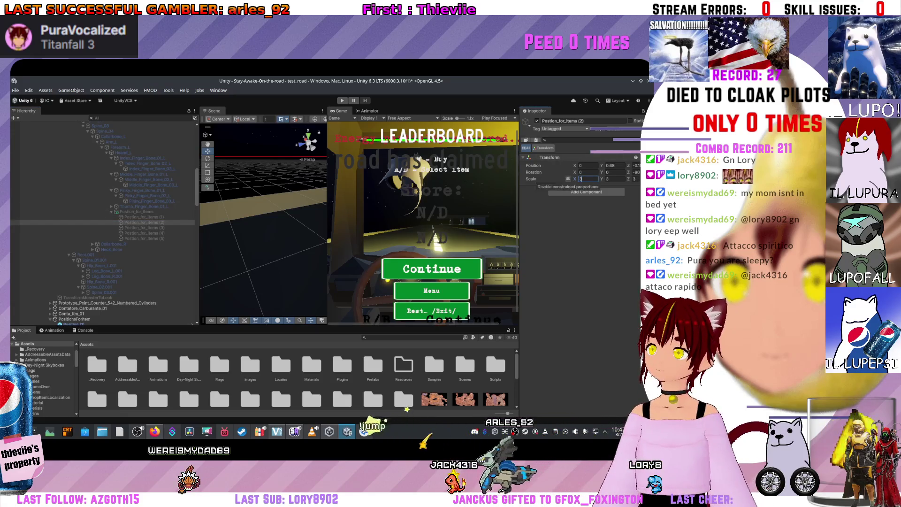
Set the fifth anchor's scale to 3 and frame it in the Scene view.
left_click(143, 227)
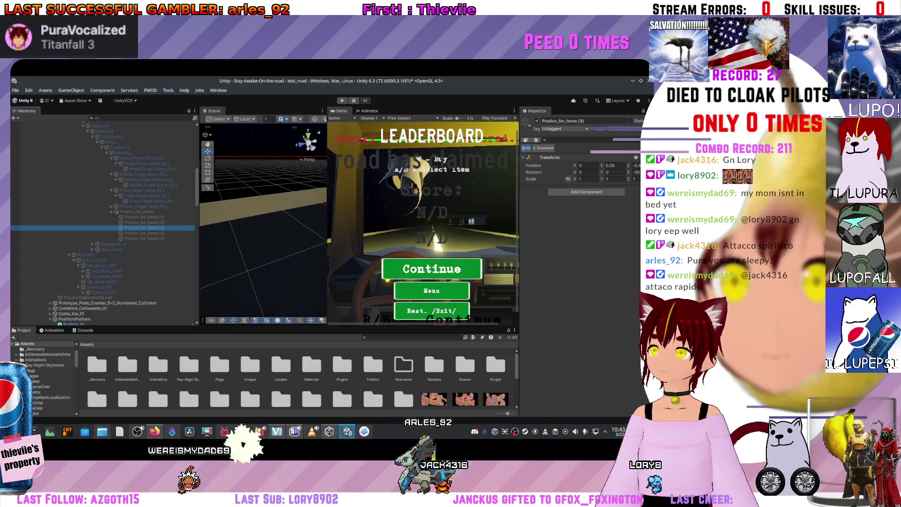
left_click(143, 233)
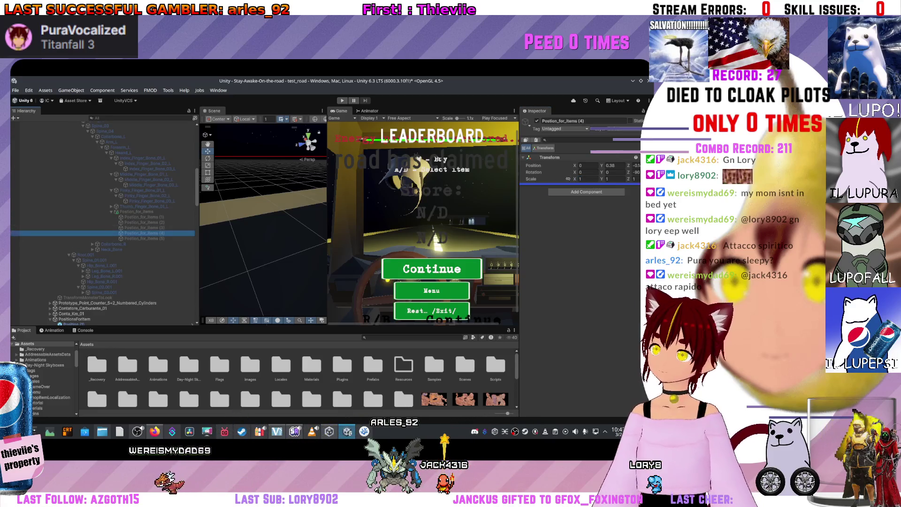
left_click(143, 239)
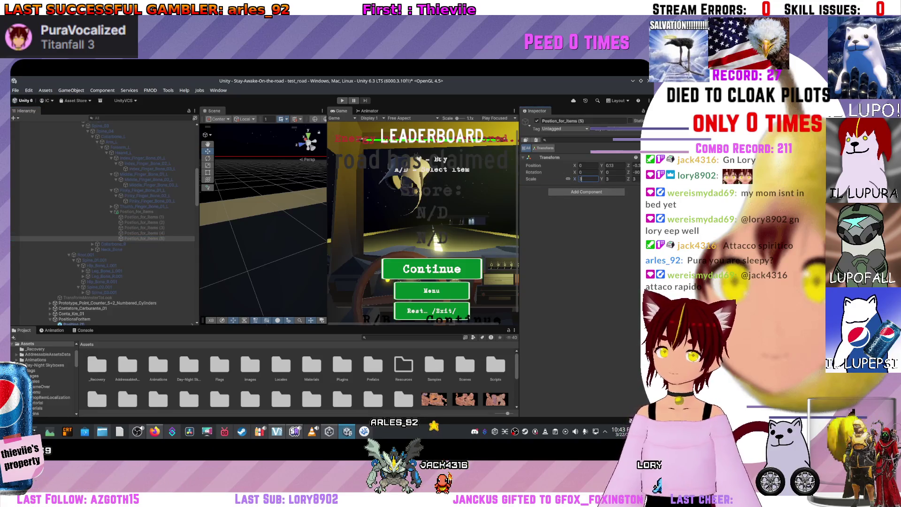
key("Return")
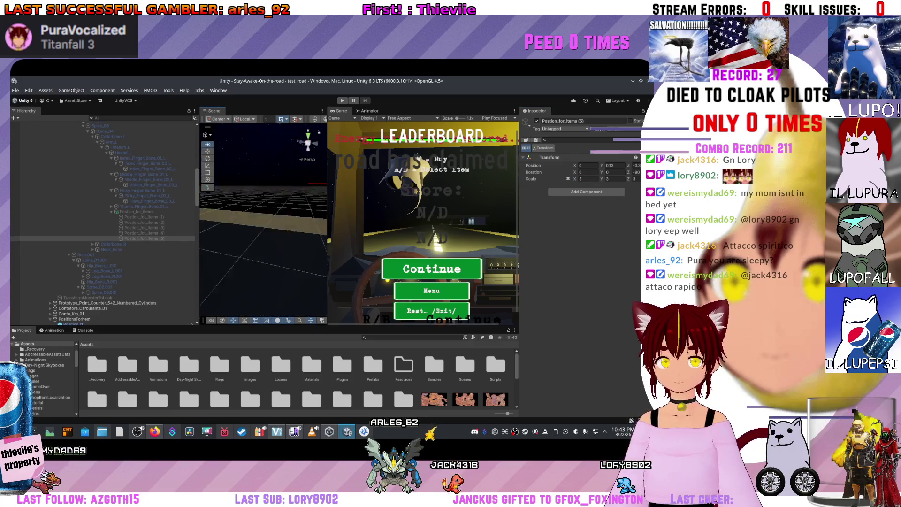
key("f")
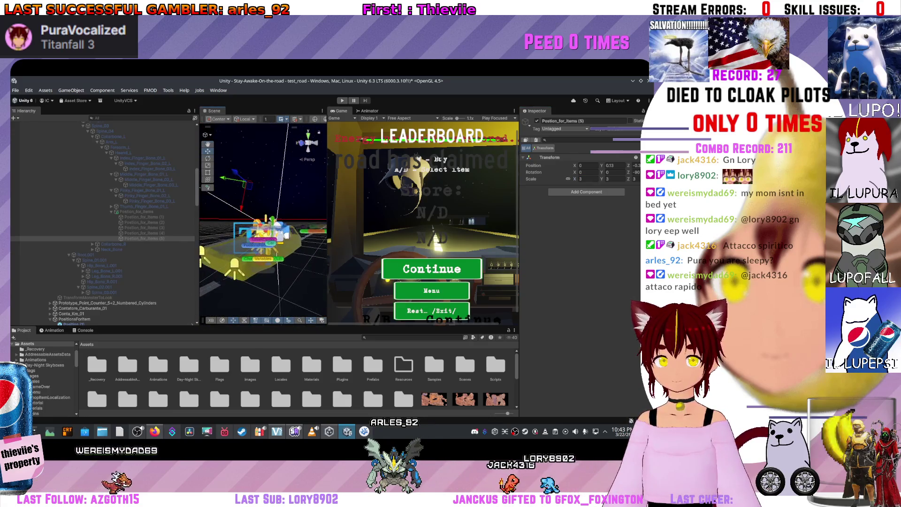
key("w")
scroll(103, 221, "up", 10)
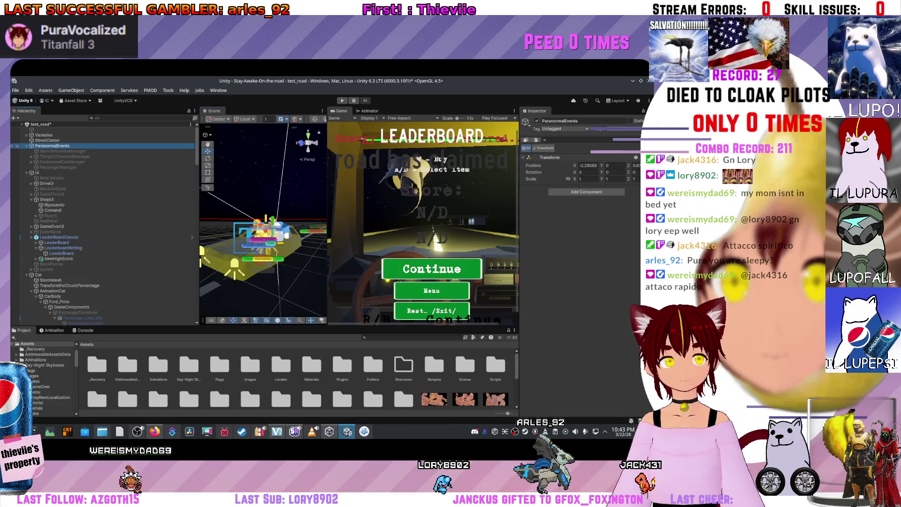
Select ThingOnTheHoodManager and locate its ThingOnTheHoodScript in the Project window.
left_click(57, 151)
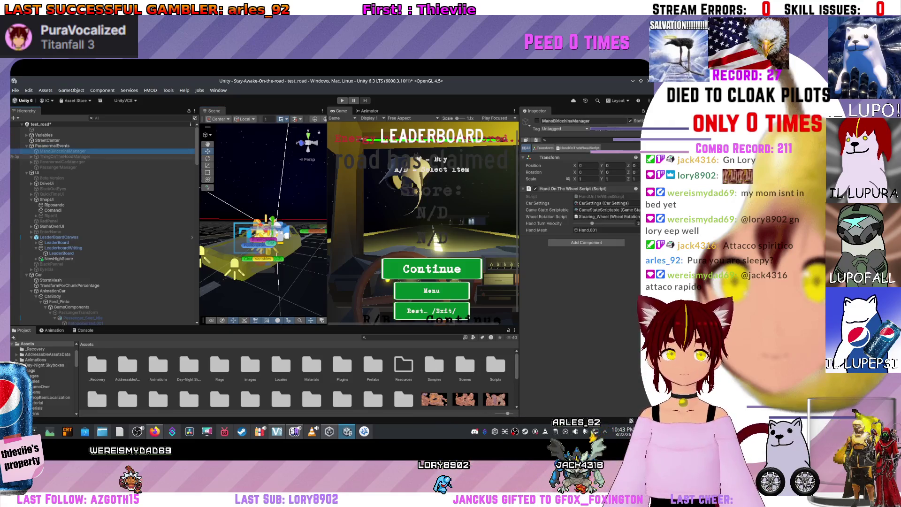
left_click(61, 162)
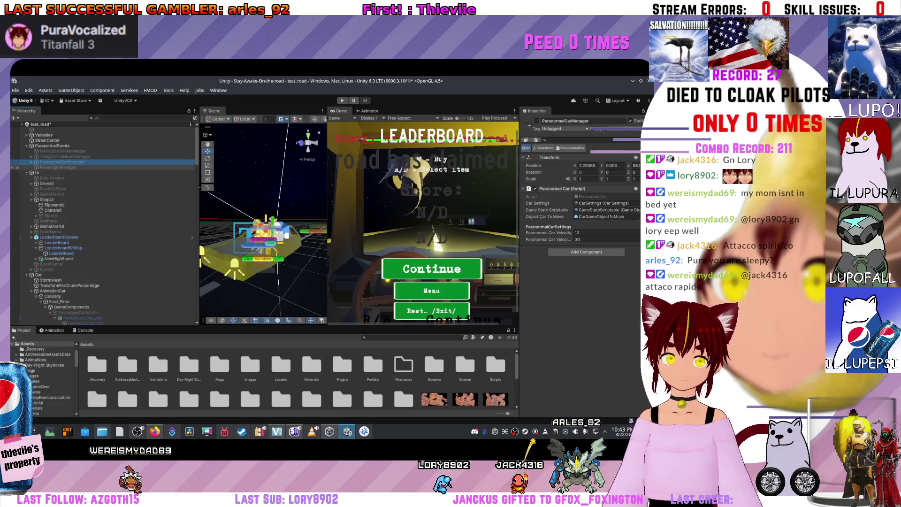
left_click(63, 156)
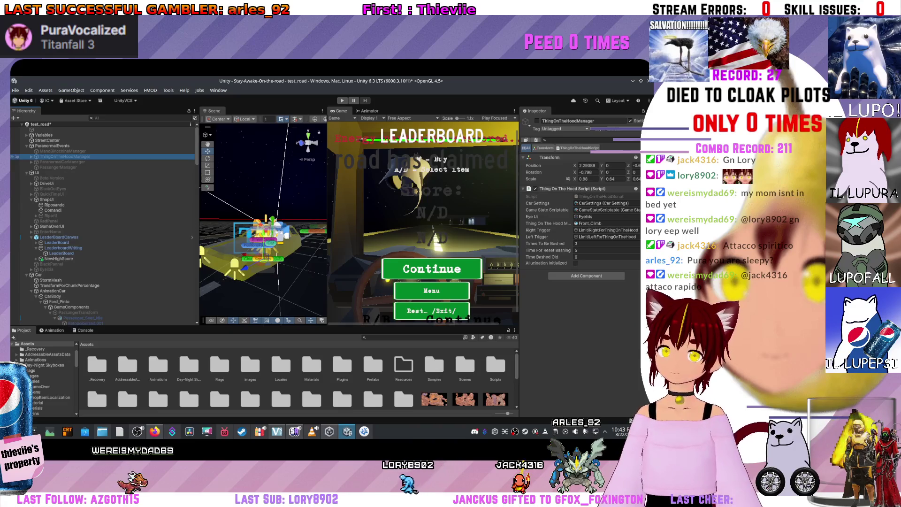
left_click(601, 196)
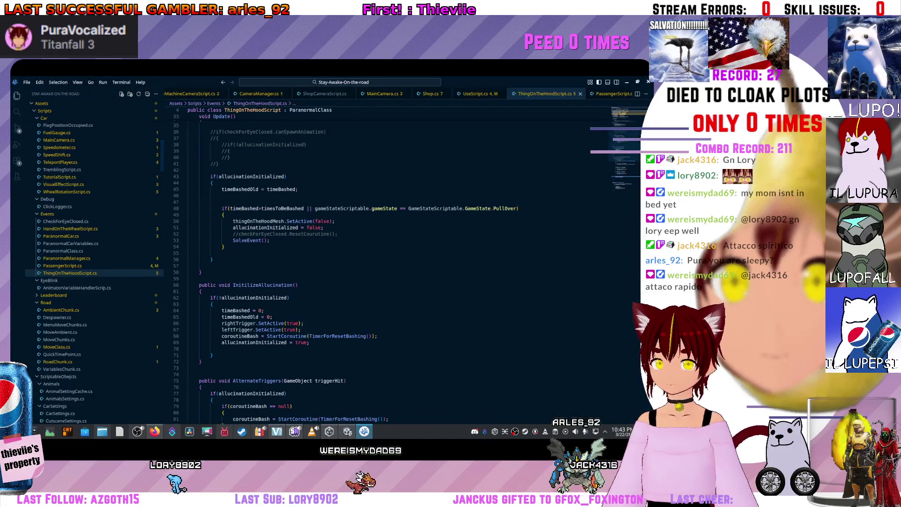
Read through Update, InitilizeAllucination and AlternateTriggers, then return to the script's top.
scroll(399, 263, "up", 10)
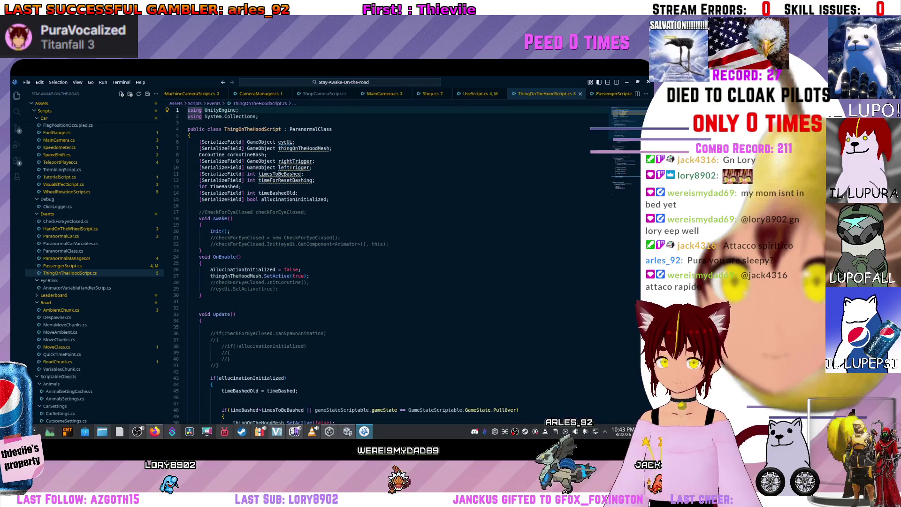
scroll(399, 263, "down", 3)
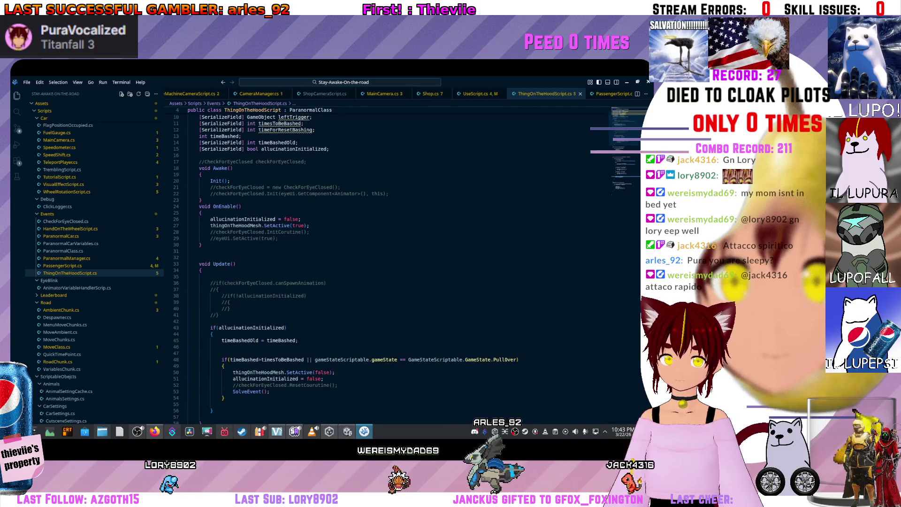
scroll(399, 263, "down", 10)
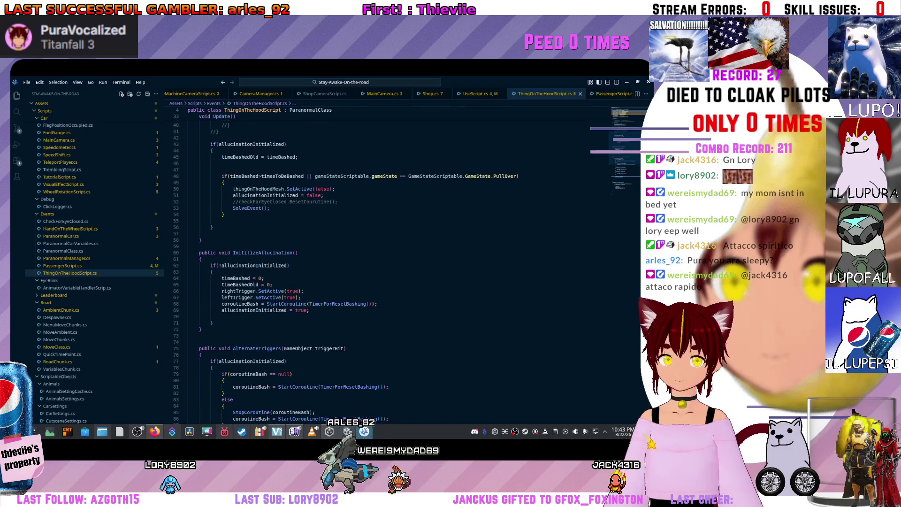
scroll(399, 262, "down", 10)
scroll(399, 263, "up", 20)
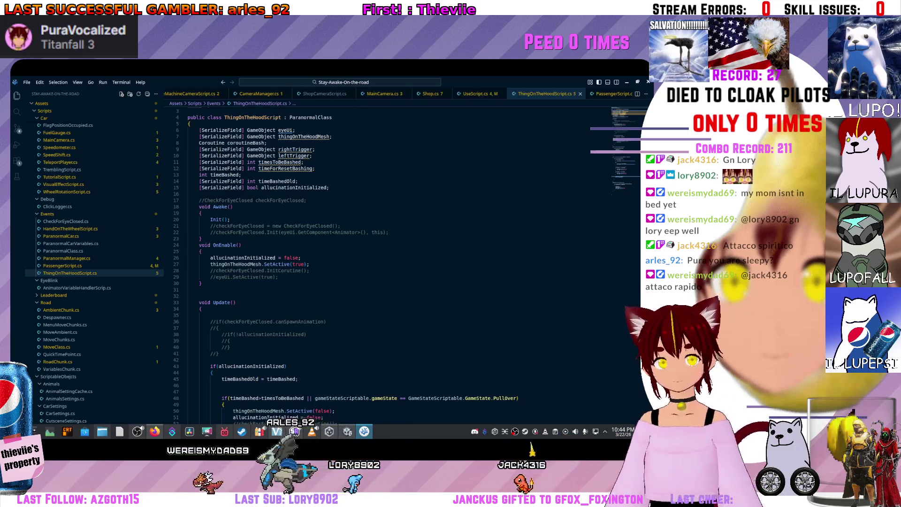
scroll(345, 263, "down", 5)
scroll(345, 262, "up", 4)
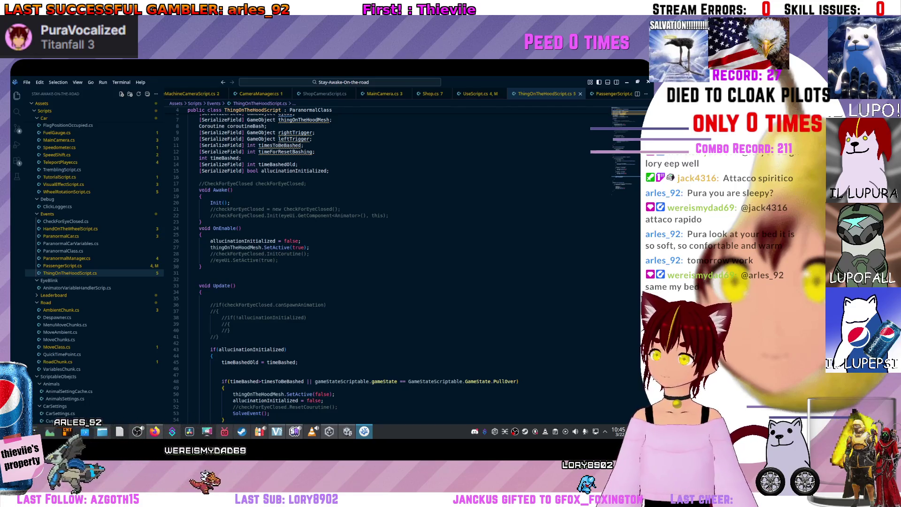
key("ctrl+Home")
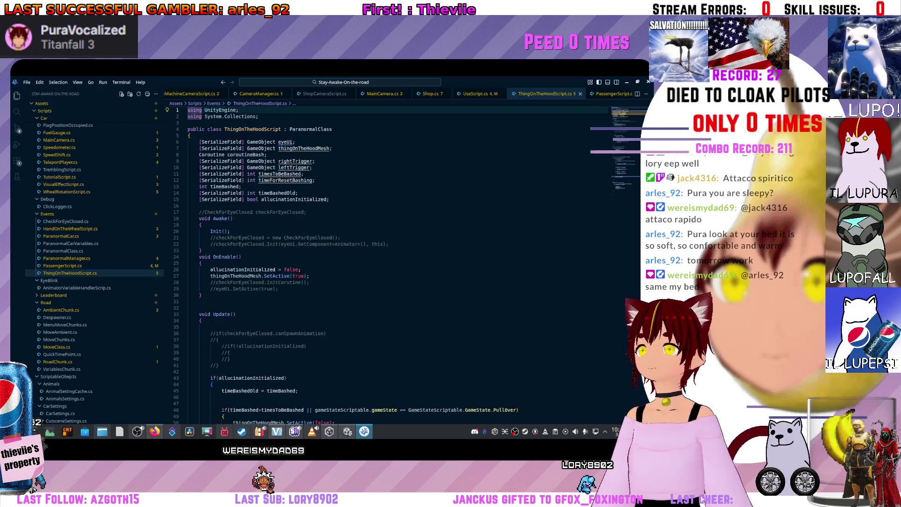
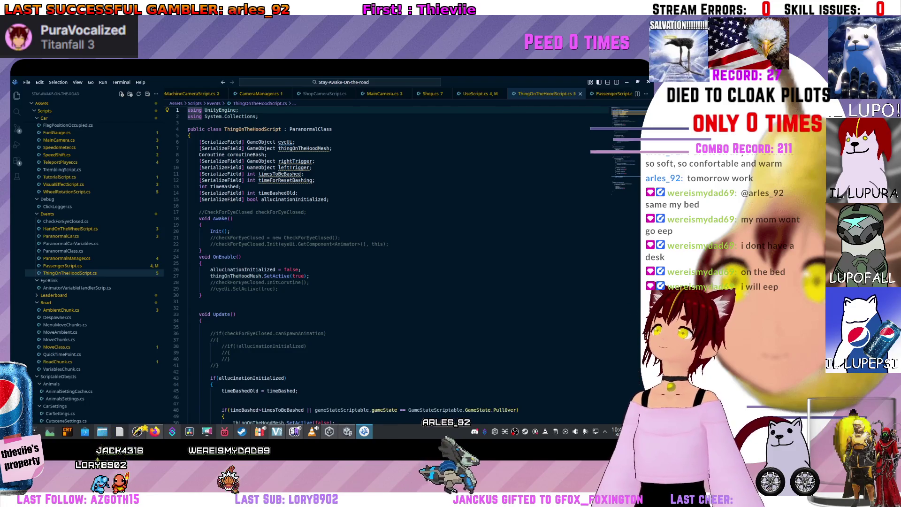
Move the Coroutine coroutineBash declaration up above the thingOnTheHoodMesh field.
mouse_move(261, 161)
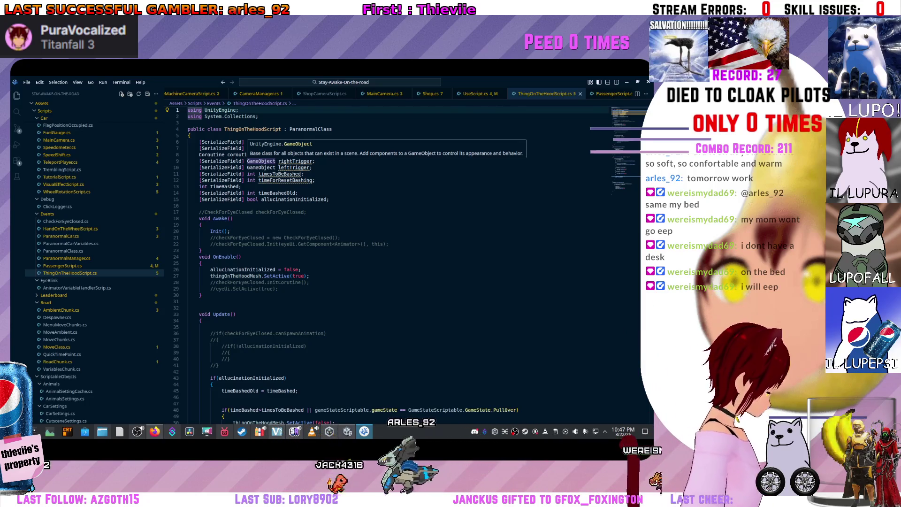
scroll(261, 161, "down", 4)
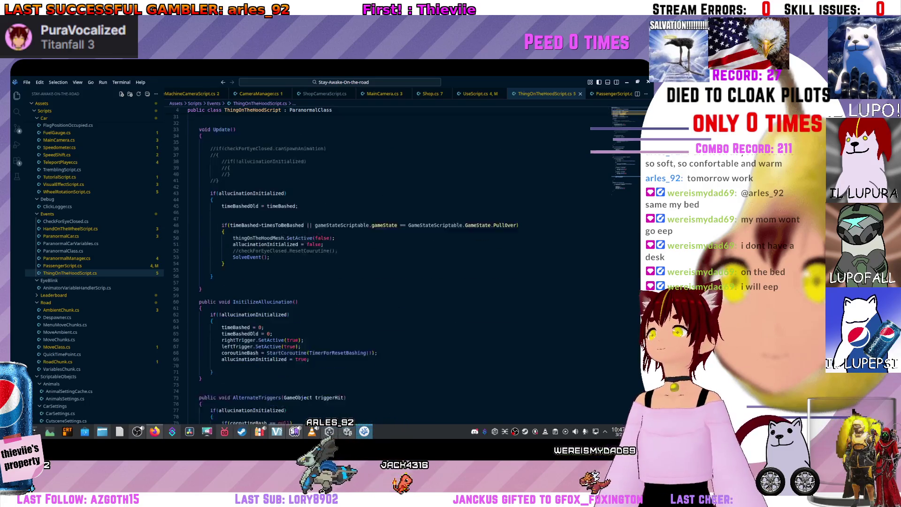
scroll(329, 263, "down", 8)
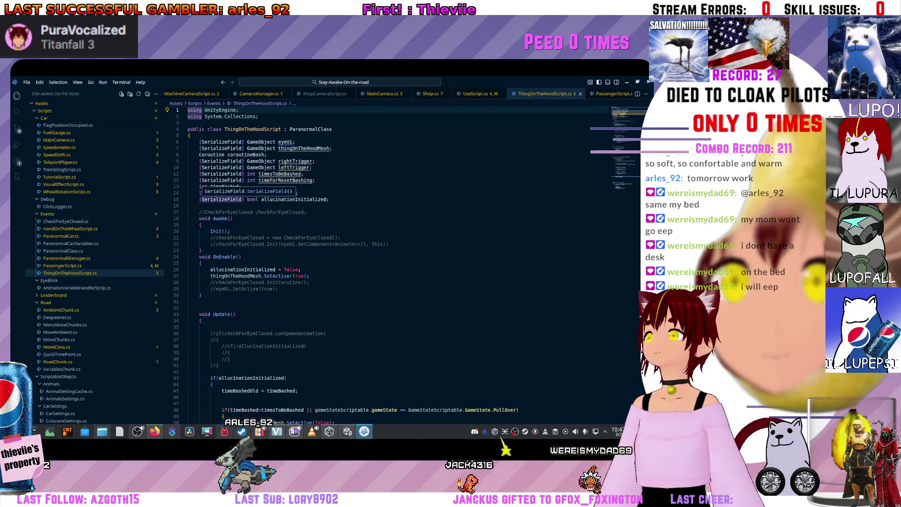
scroll(252, 367, "down", 10)
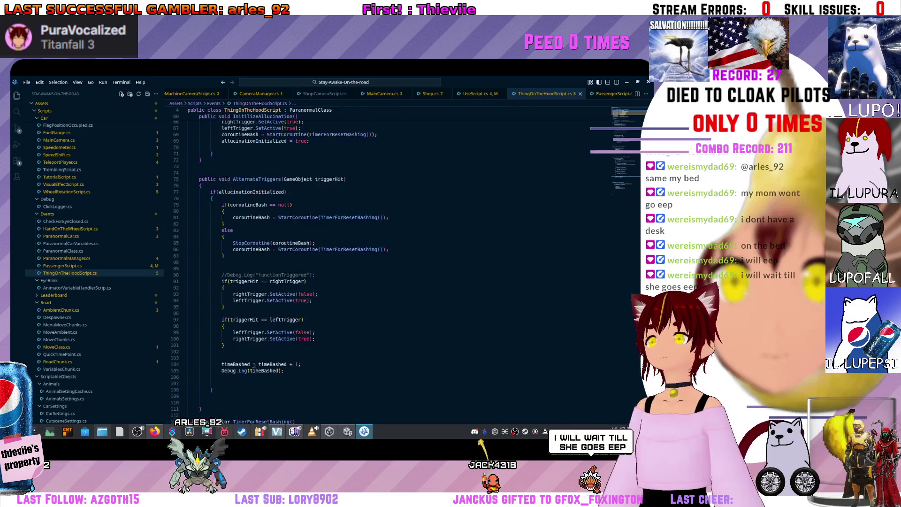
scroll(251, 367, "up", 17)
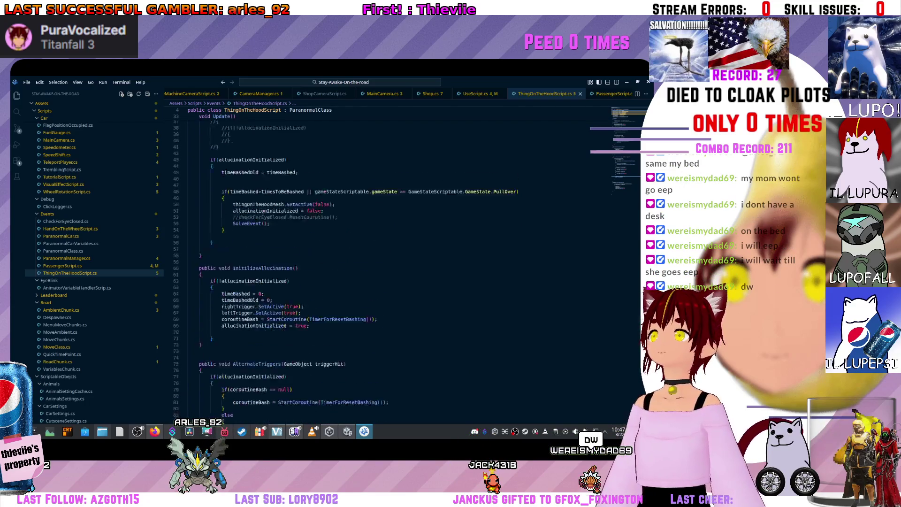
scroll(328, 262, "down", 6)
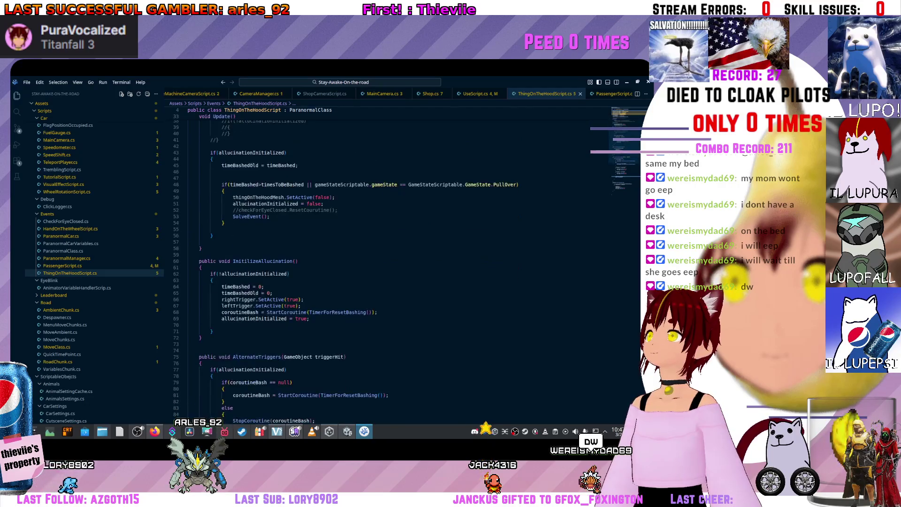
scroll(328, 263, "up", 11)
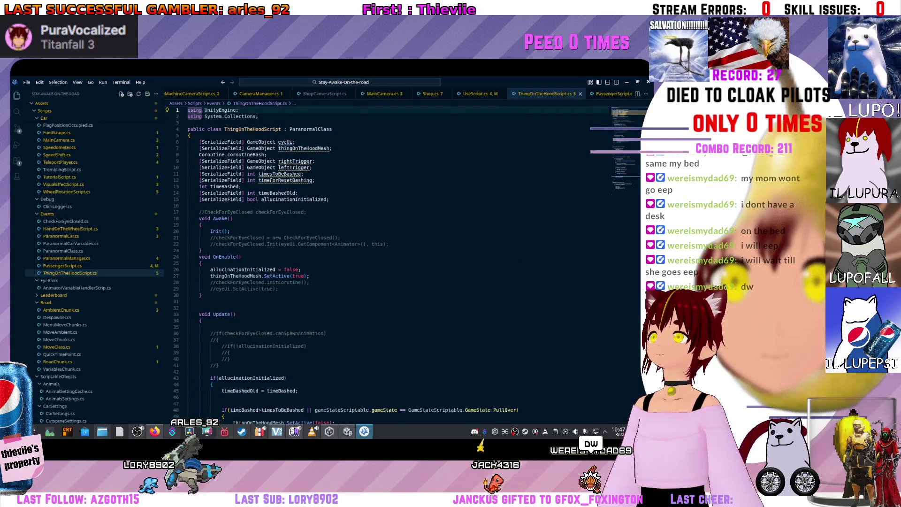
mouse_move(261, 141)
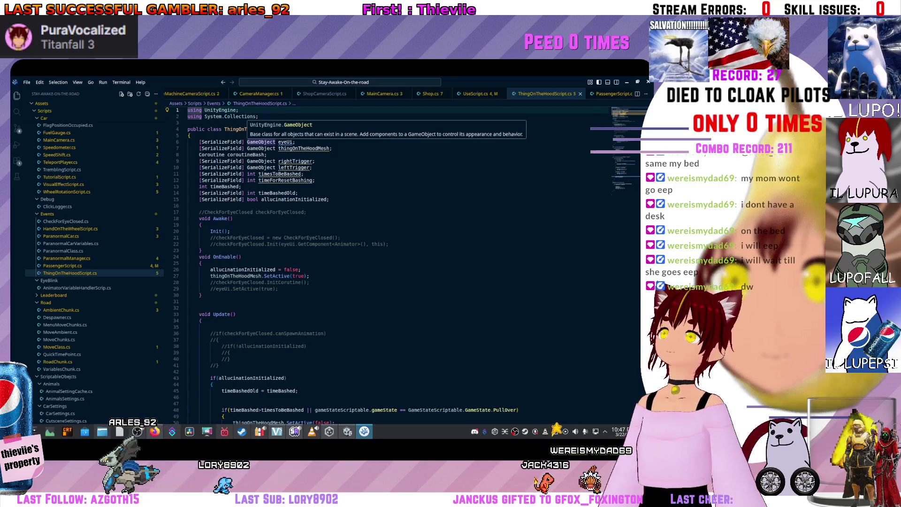
left_click(249, 154)
key("alt+Up")
key("alt+Up")
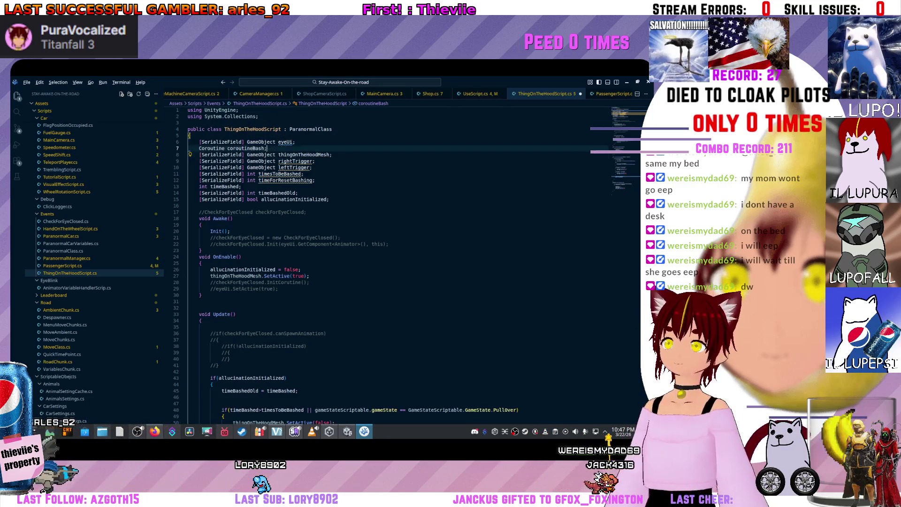
Save ThingOnTheHoodScript.cs with the reordered coroutineBash field and review Update() below.
key("ctrl+s")
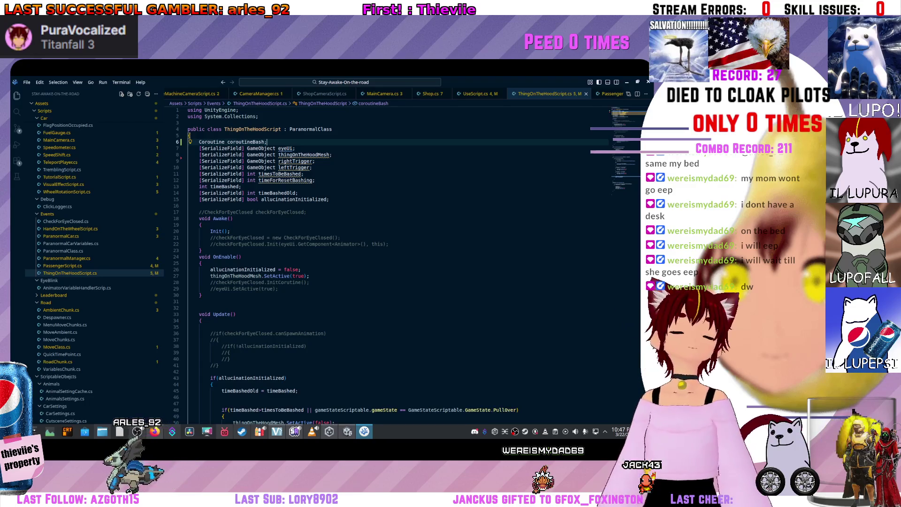
scroll(394, 263, "down", 10)
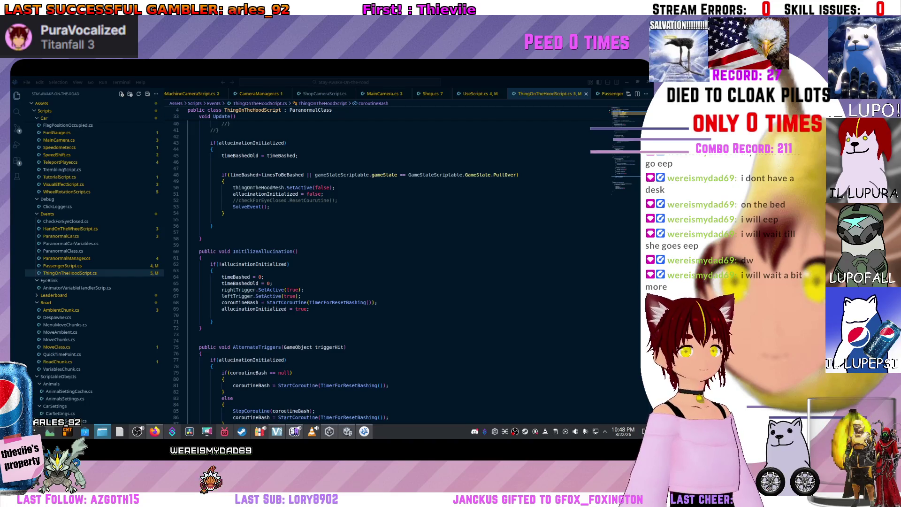
key("alt+Tab")
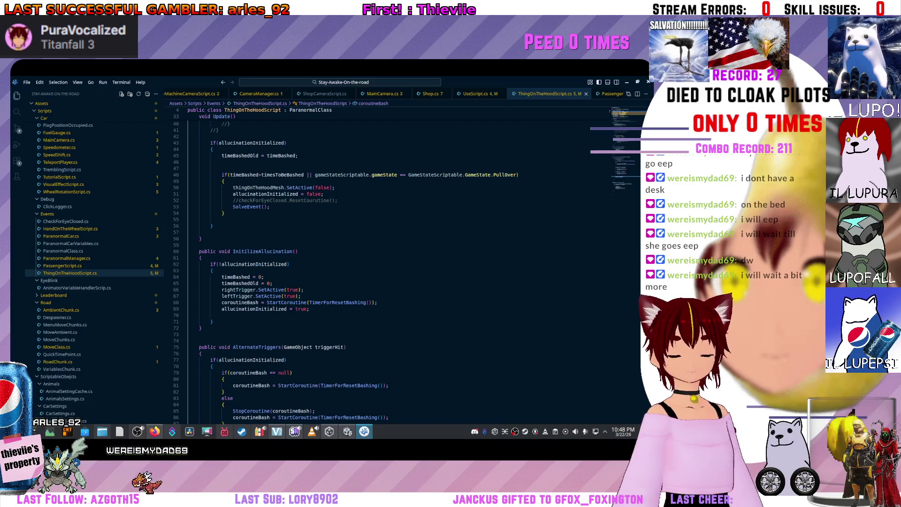
left_click(264, 276)
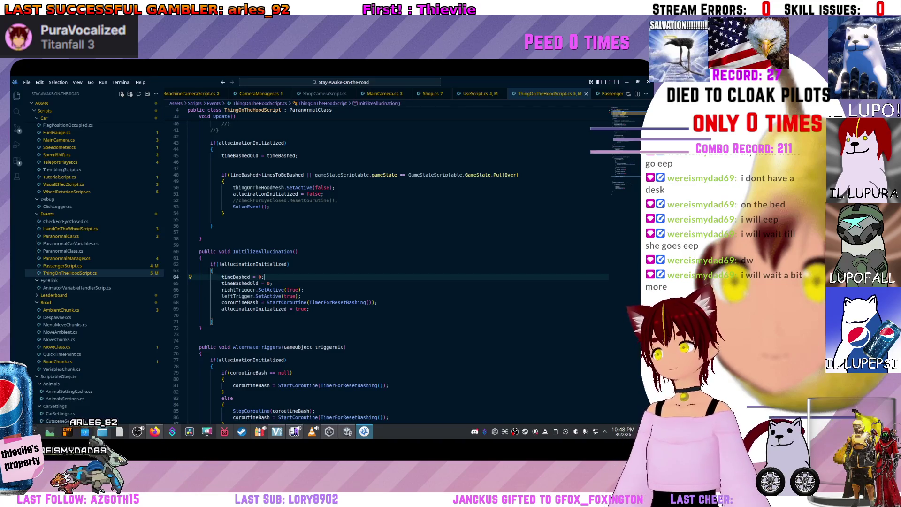
scroll(399, 262, "down", 2)
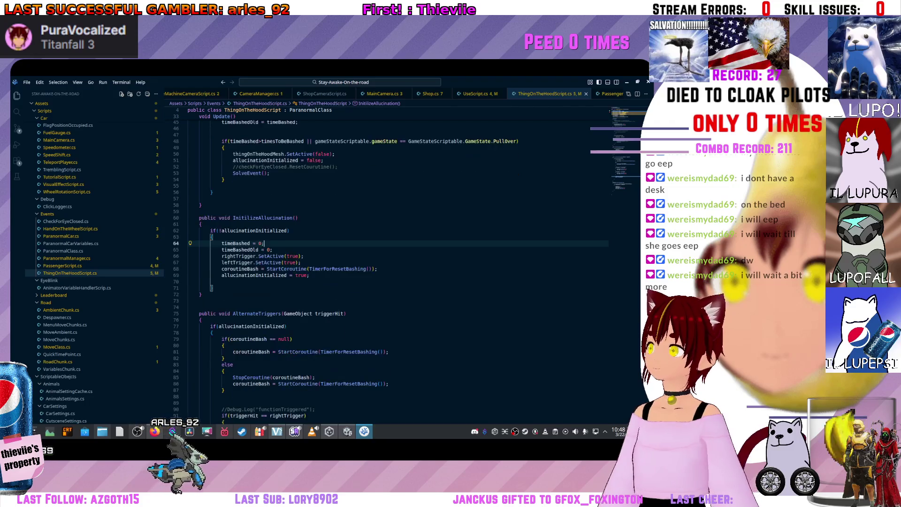
scroll(399, 263, "down", 4)
scroll(399, 263, "down", 5)
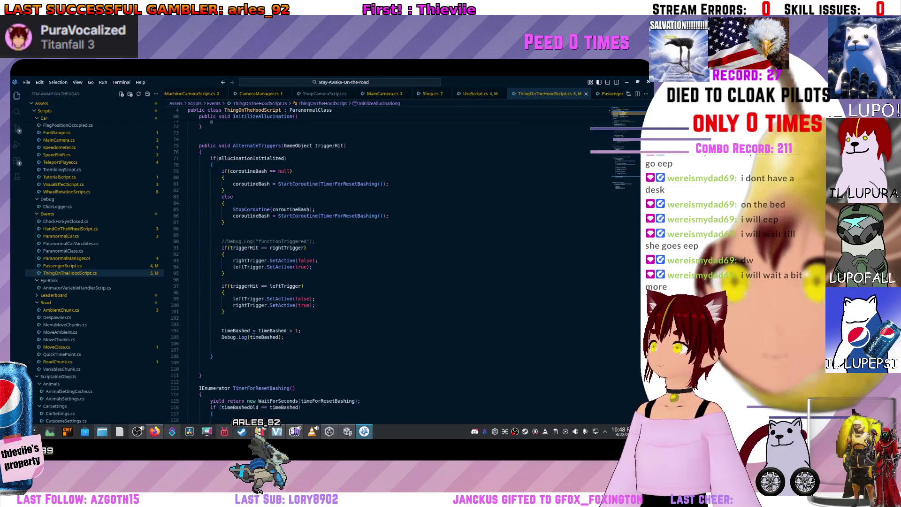
scroll(399, 263, "down", 5)
scroll(399, 263, "down", 1)
scroll(399, 262, "up", 15)
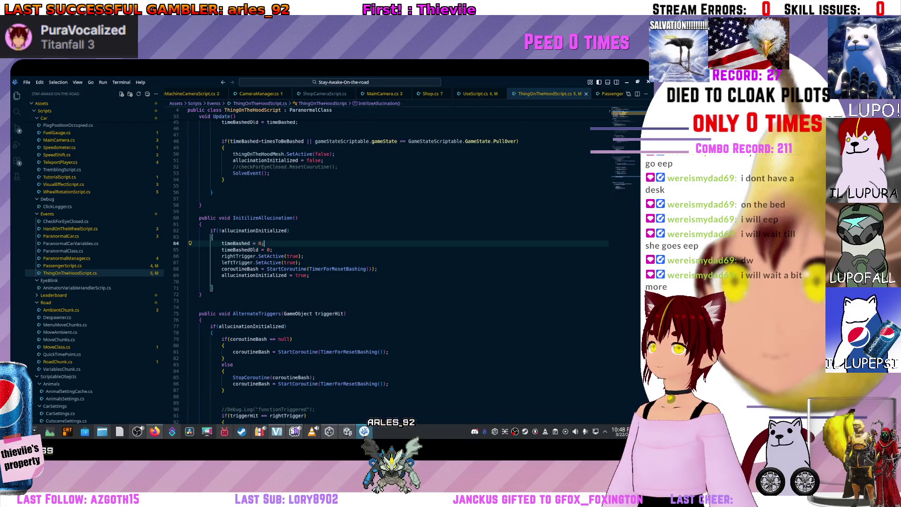
scroll(399, 262, "up", 2)
scroll(399, 263, "down", 11)
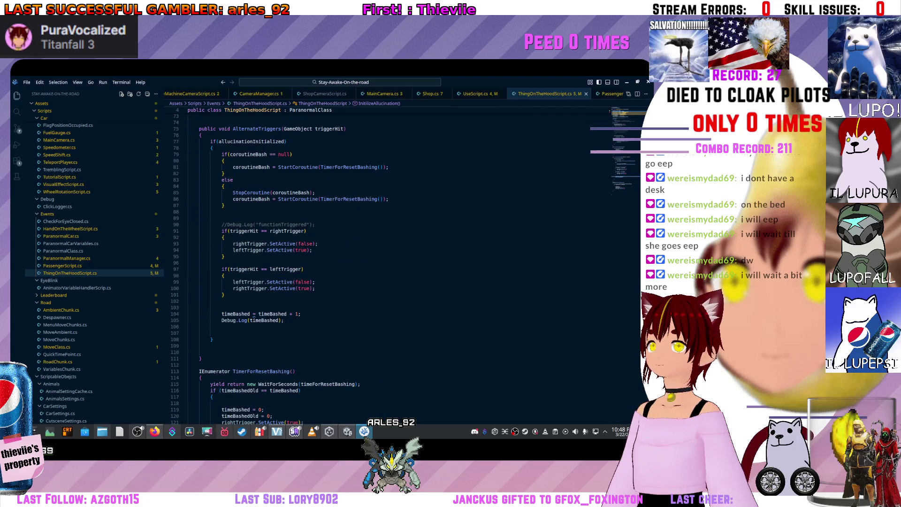
scroll(399, 263, "up", 10)
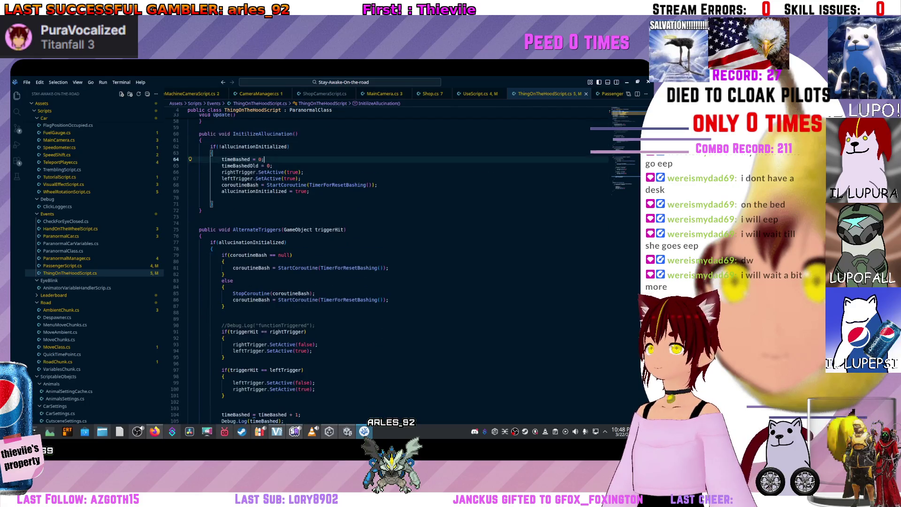
scroll(399, 262, "up", 5)
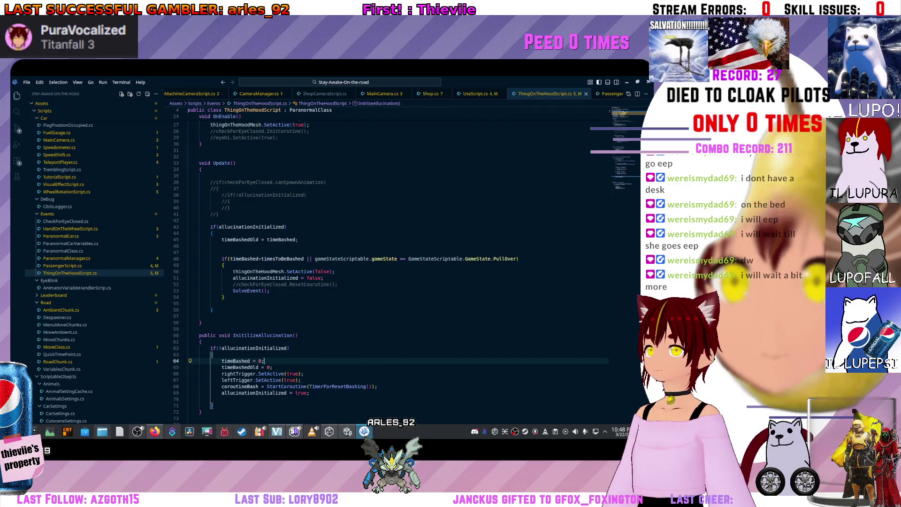
left_click(626, 81)
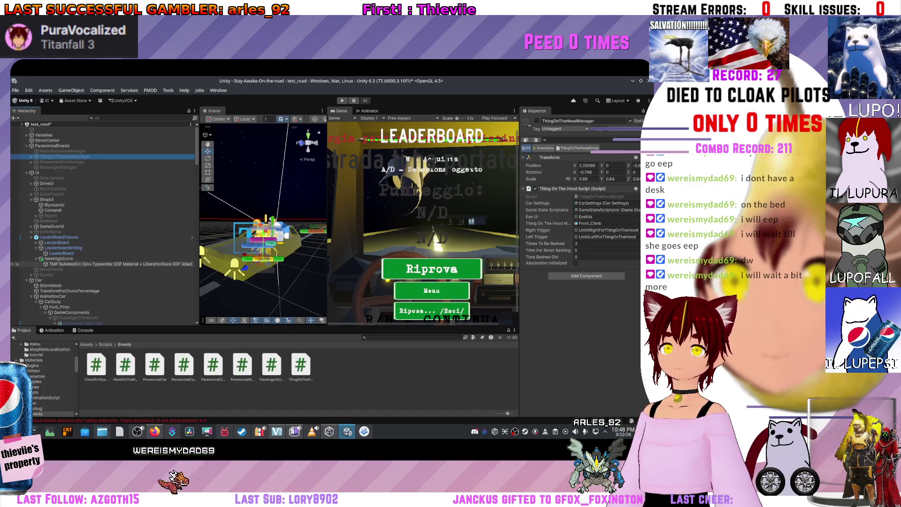
Inspect the NewHighScore, LeaderBoardCanvas, ShopUi and Beta Version UI objects.
left_click(59, 259)
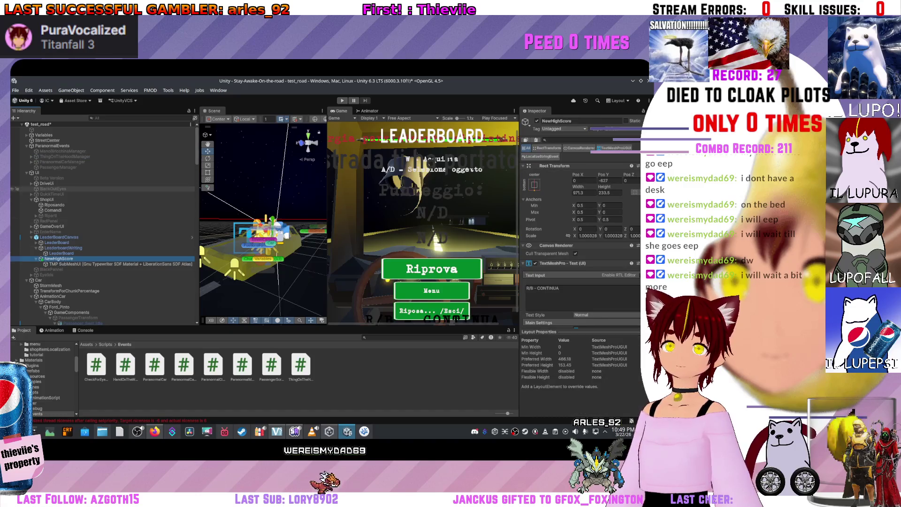
key("f")
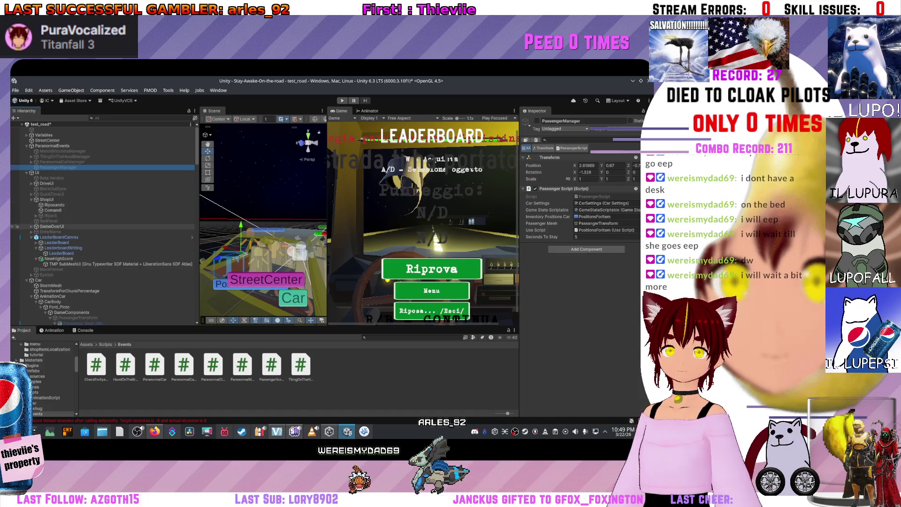
left_click_drag(51, 232, 59, 237)
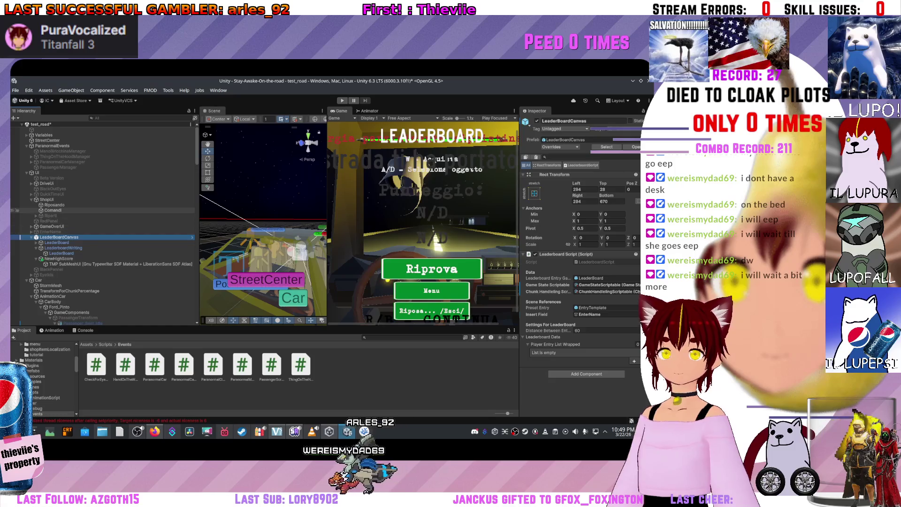
left_click(47, 199)
left_click(16, 177)
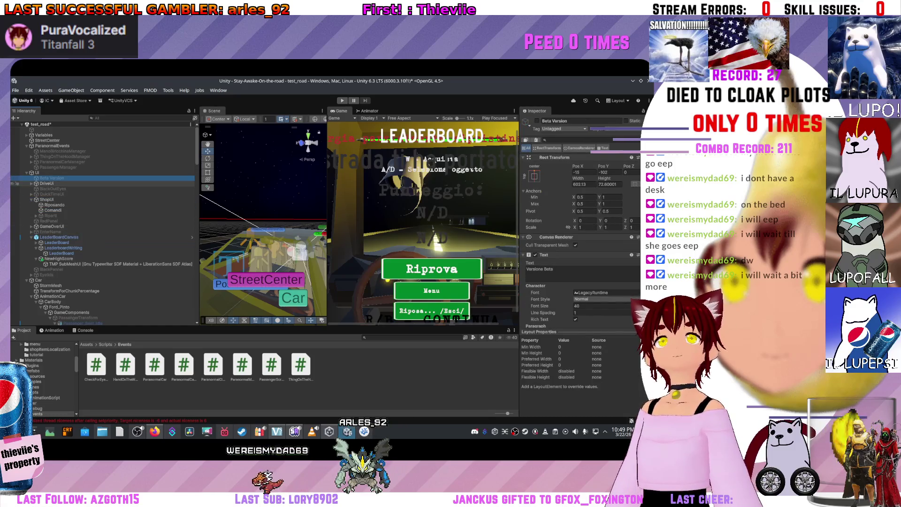
left_click(46, 200)
Select the Postion_for_items (1) hand point and frame it in the Scene view.
scroll(47, 218, "down", 5)
scroll(17, 221, "down", 10)
left_click(17, 242)
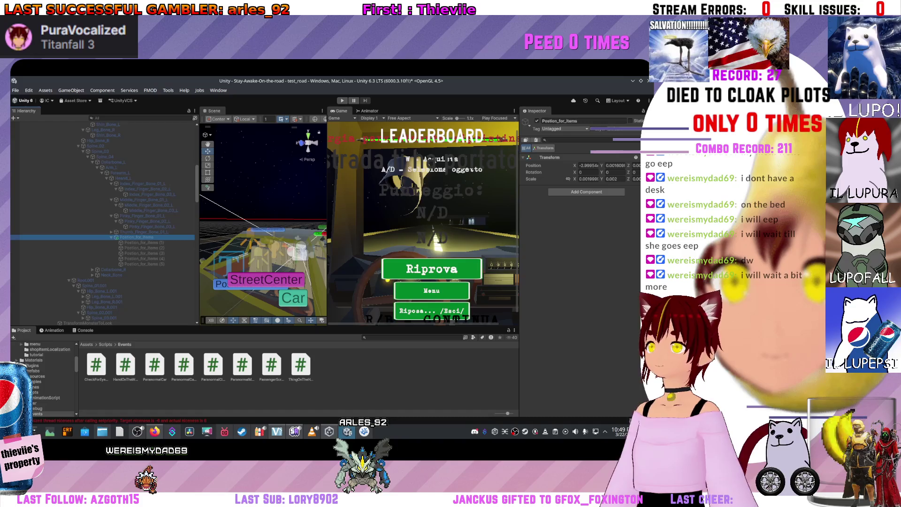
scroll(20, 202, "up", 7)
left_click(20, 202)
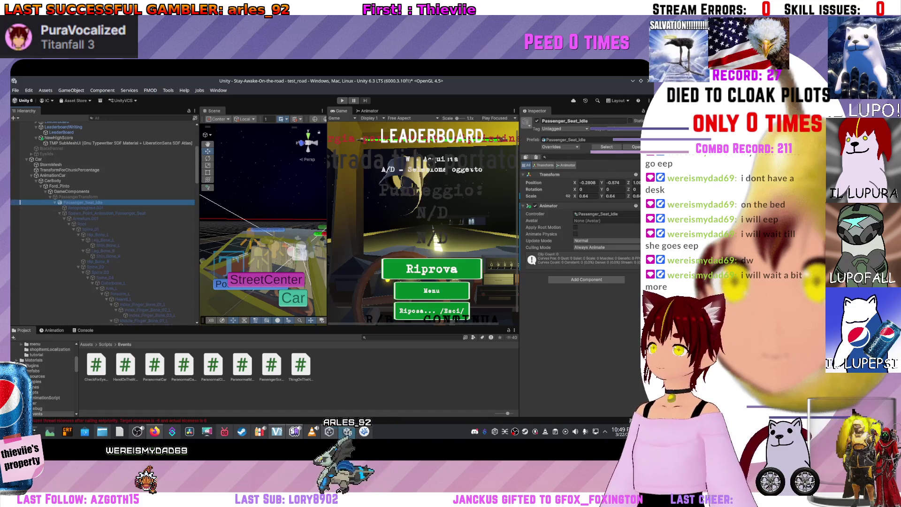
key("Up")
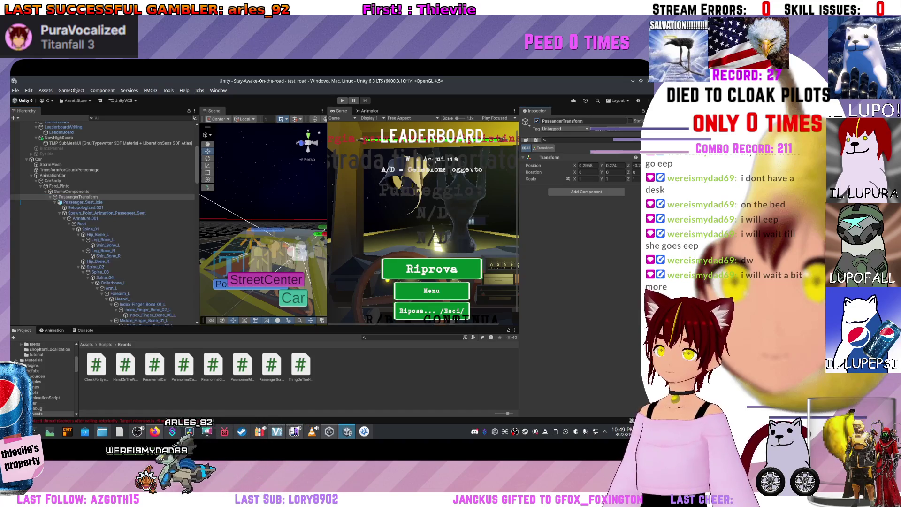
scroll(14, 275, "down", 5)
scroll(103, 221, "down", 2)
left_click(141, 201)
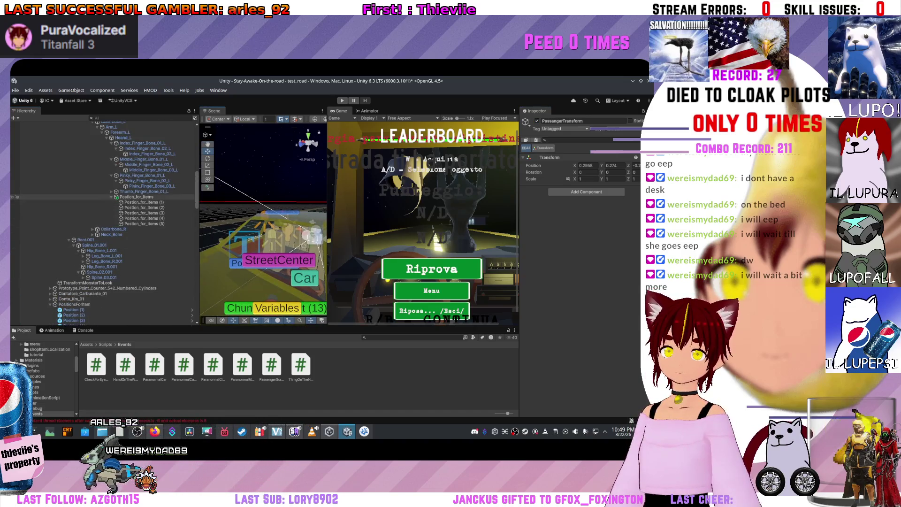
key("f")
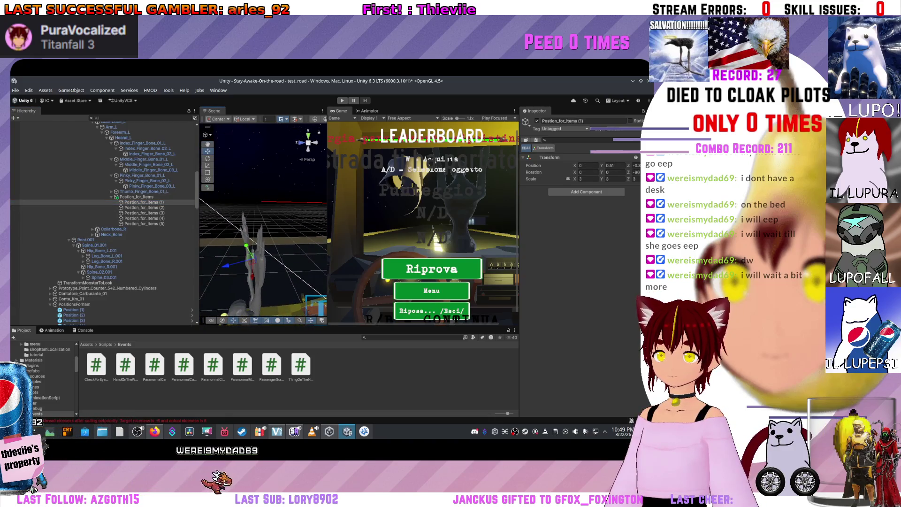
Preview the passenger animation and drag Position_for_items (2) along X toward the hand.
left_click(53, 330)
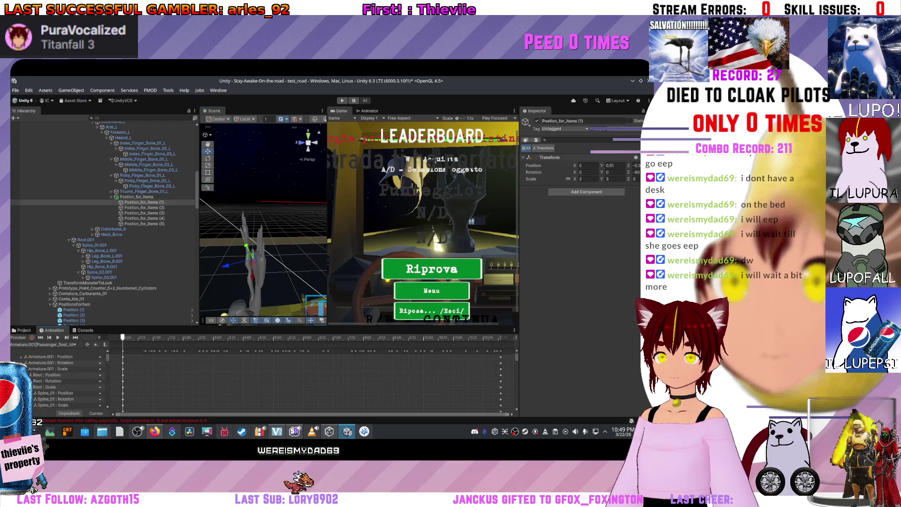
left_click(58, 337)
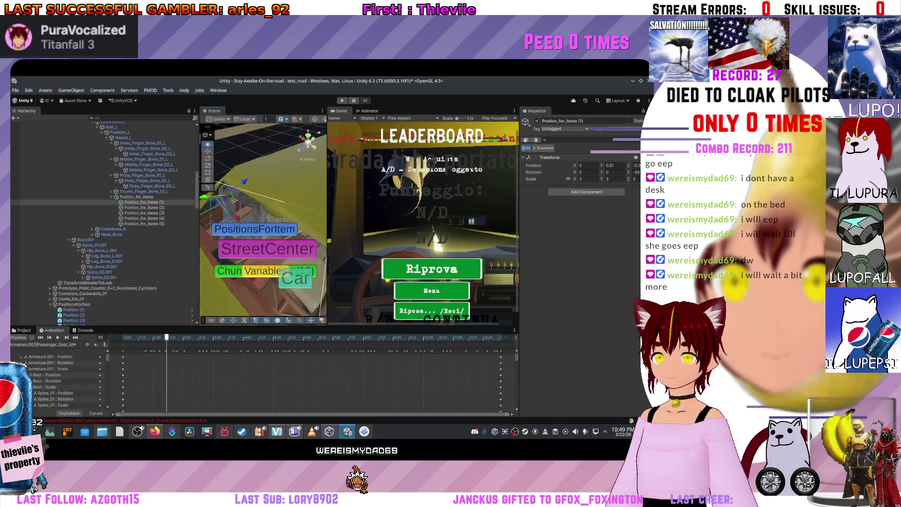
key("f")
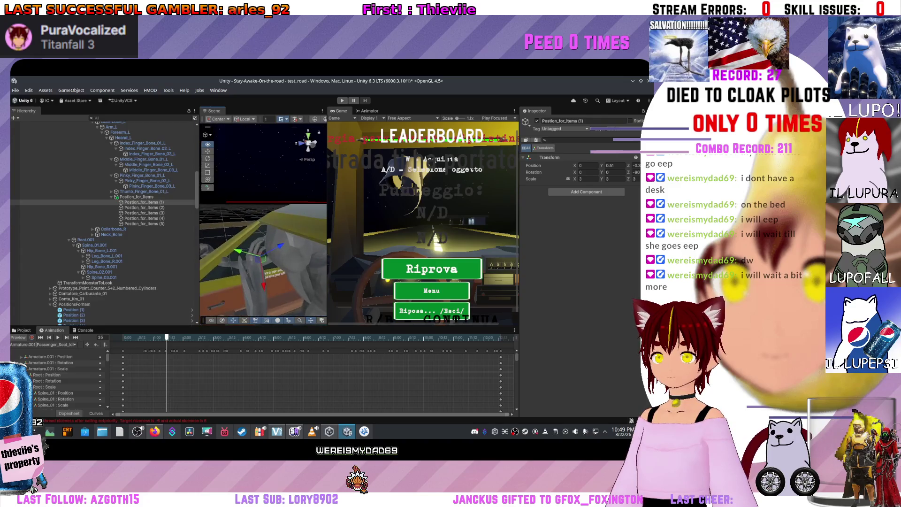
mouse_move(262, 221)
left_mouse_down()
mouse_move(286, 223)
mouse_move(265, 210)
left_mouse_up()
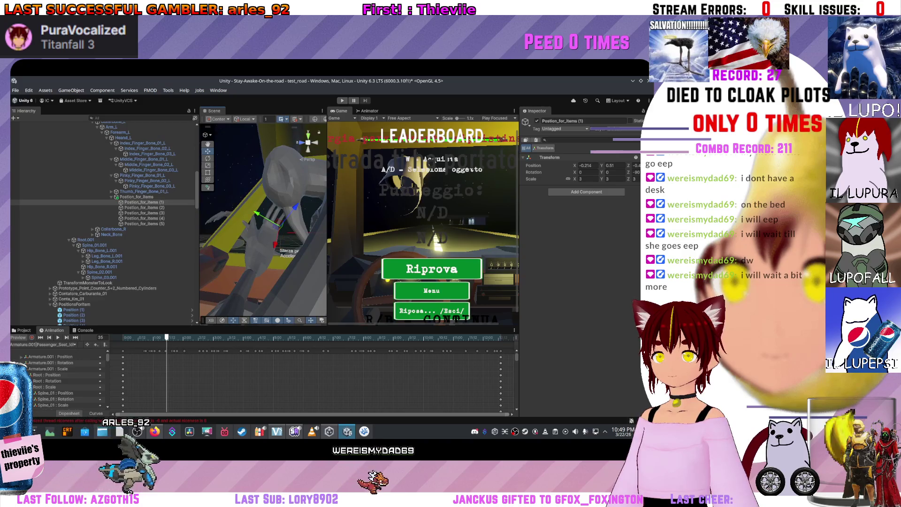
left_click(143, 207)
left_click_drag(273, 227, 282, 237)
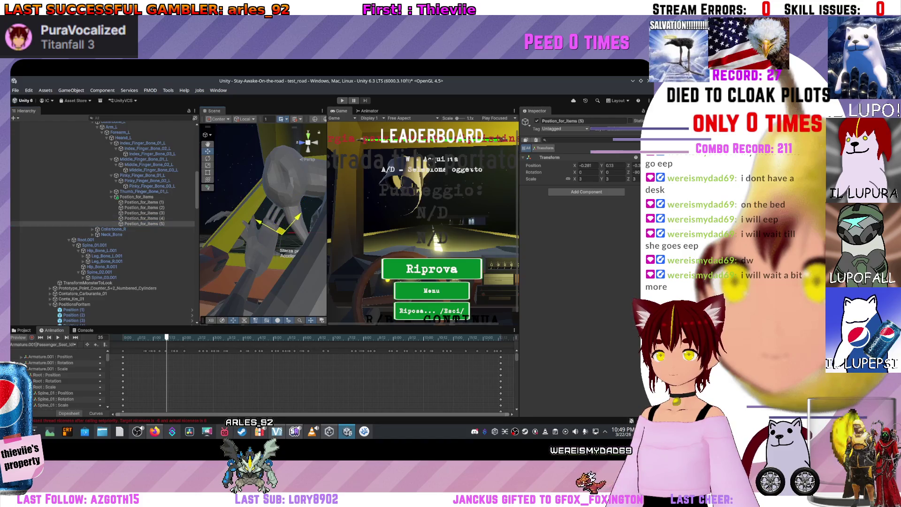
Inspect the ThingOnTheHoodManager, Passenger_Seat_Idle and PassengerManager objects.
left_click_drag(262, 221, 290, 216)
scroll(263, 220, "down", 5)
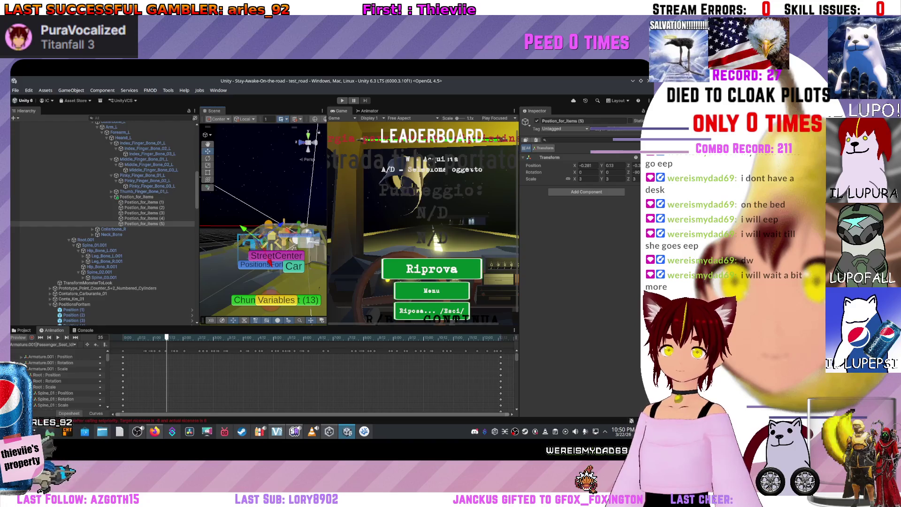
scroll(103, 221, "up", 15)
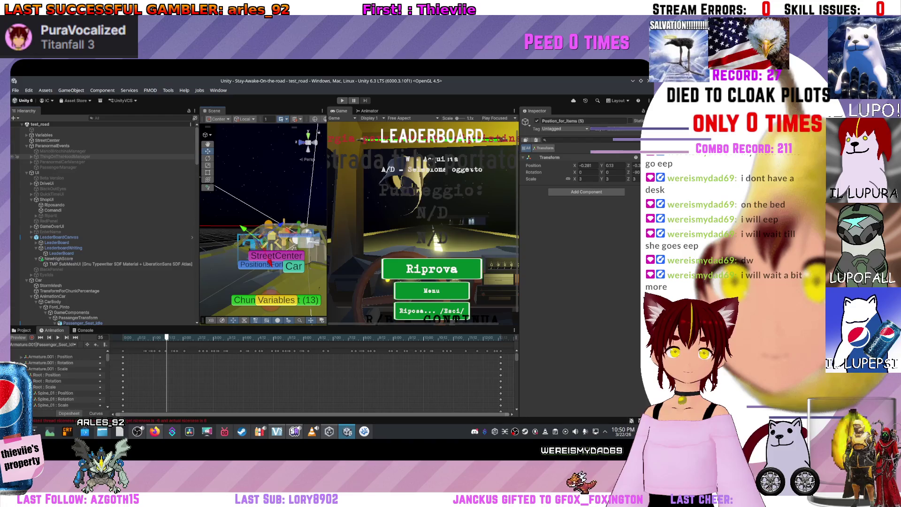
left_click(17, 156)
scroll(103, 220, "down", 4)
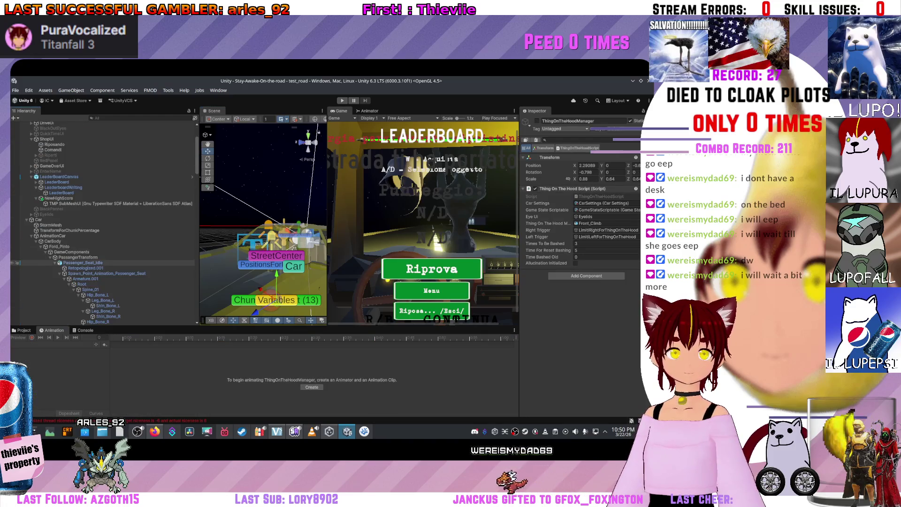
left_click(83, 262)
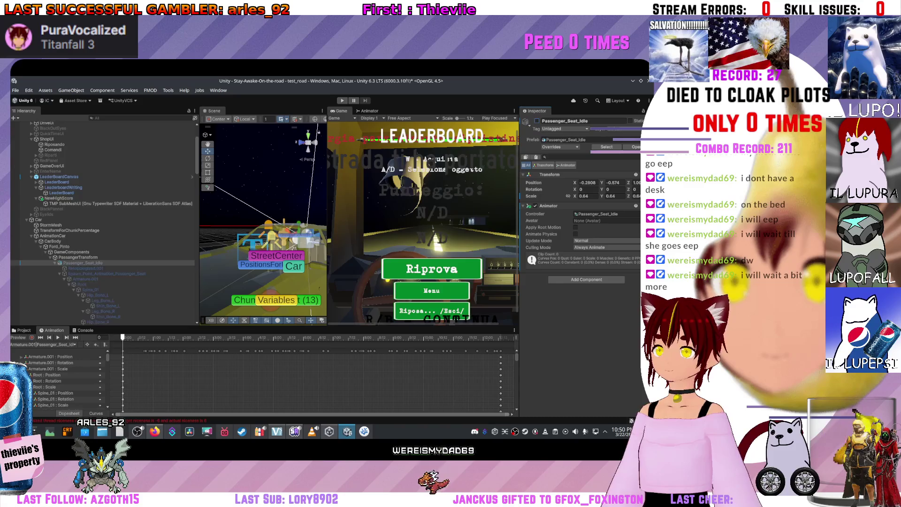
scroll(103, 220, "up", 3)
scroll(103, 221, "up", 2)
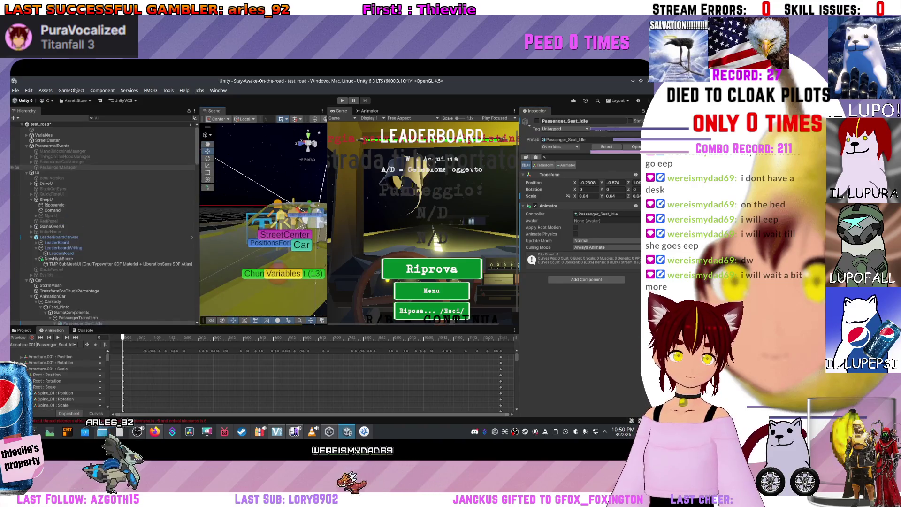
left_click(59, 167)
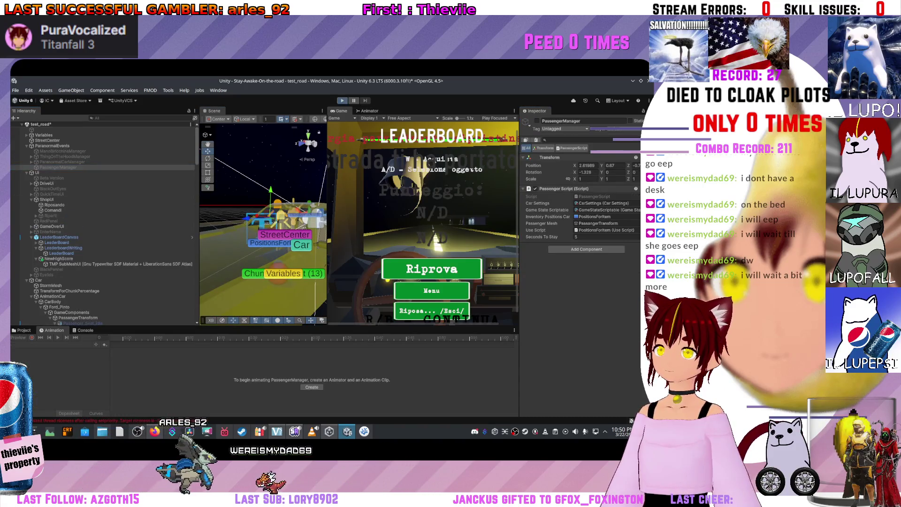
Play-test the game, checking ParanormalCarManager and ThingOnTheHoodManager while running, then stop.
key("ctrl+p")
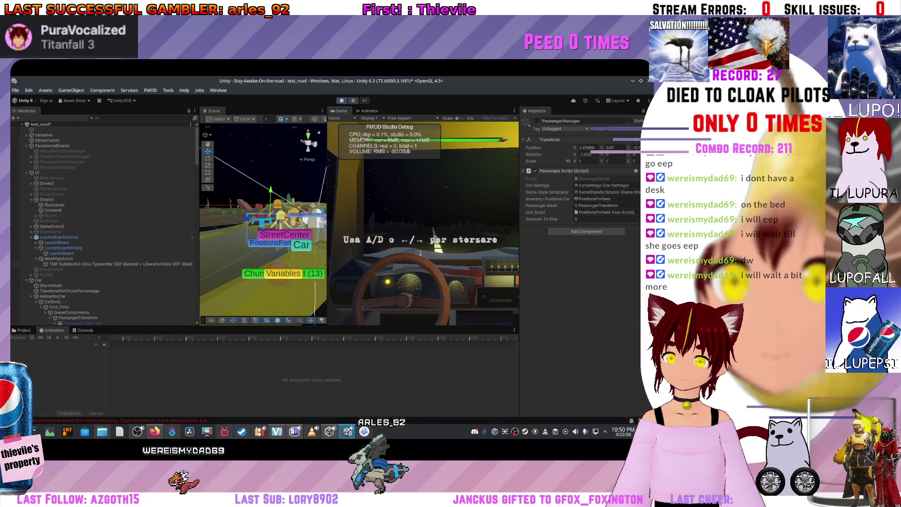
left_click(61, 161)
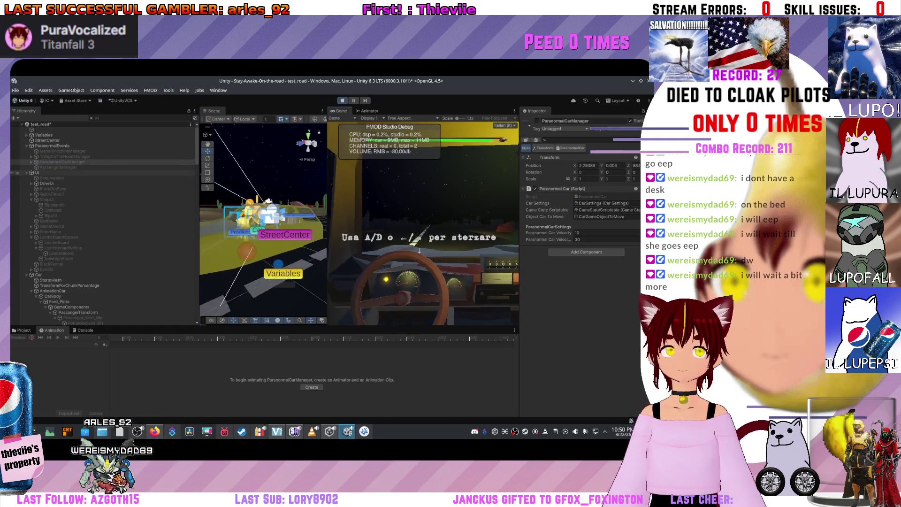
left_click(64, 156)
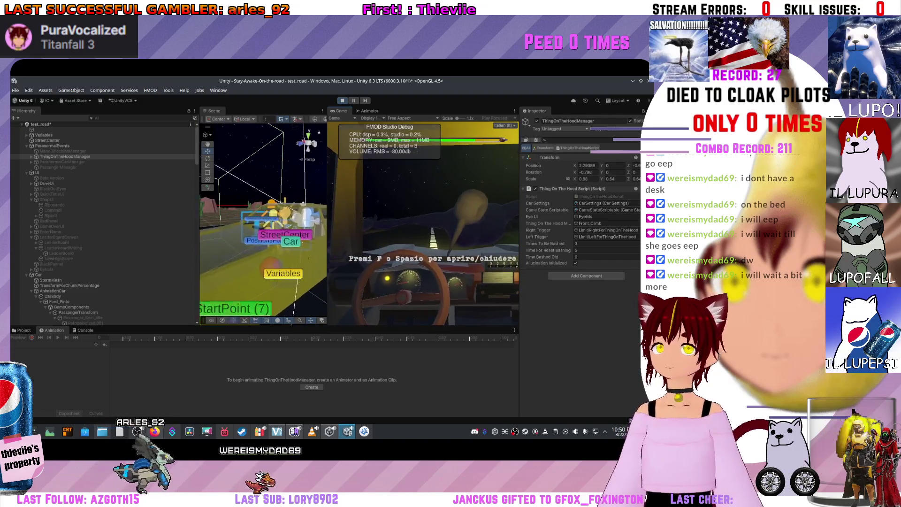
key("ctrl+p")
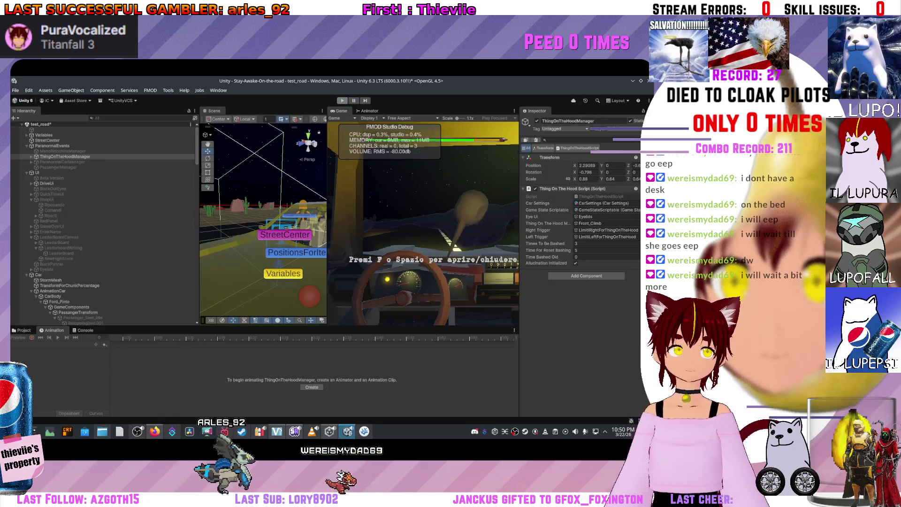
Inspect the PassengerManager and ParanormalCarManager objects in the Hierarchy.
left_click(58, 167)
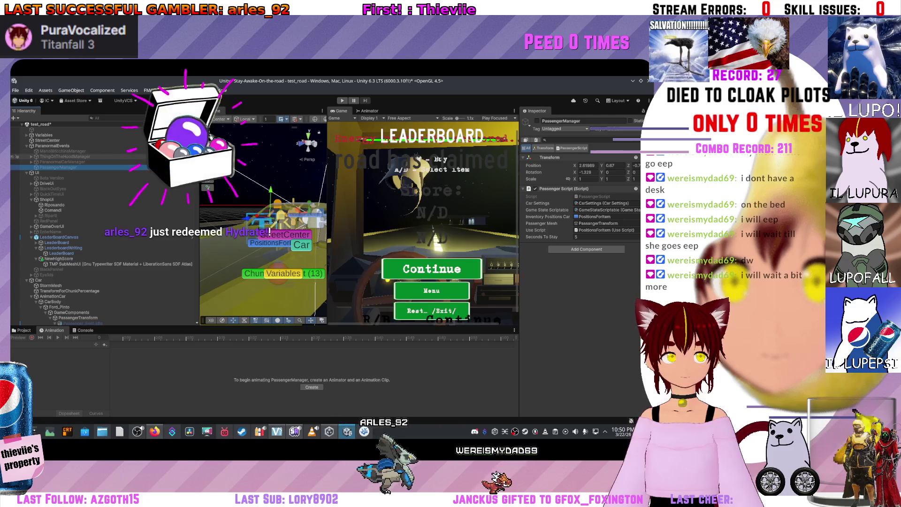
key("Up")
key("Up")
key("Up")
key("Up")
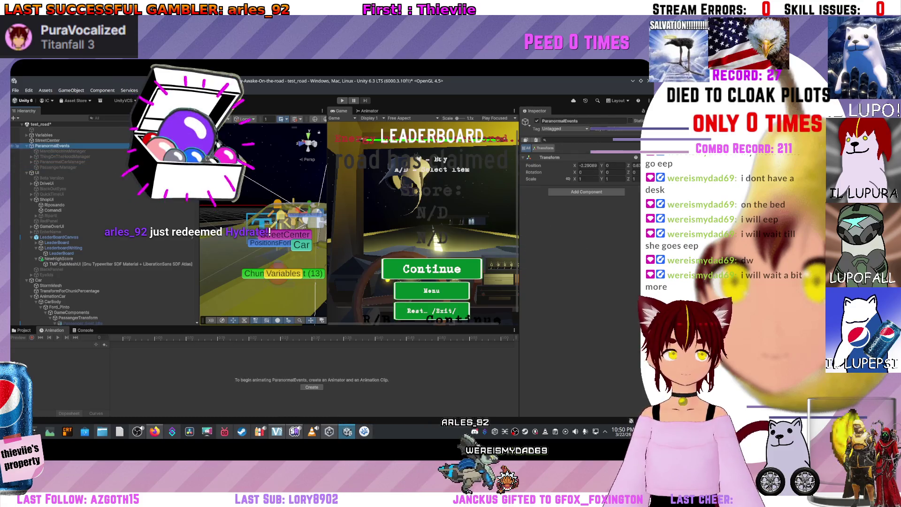
left_click(62, 162)
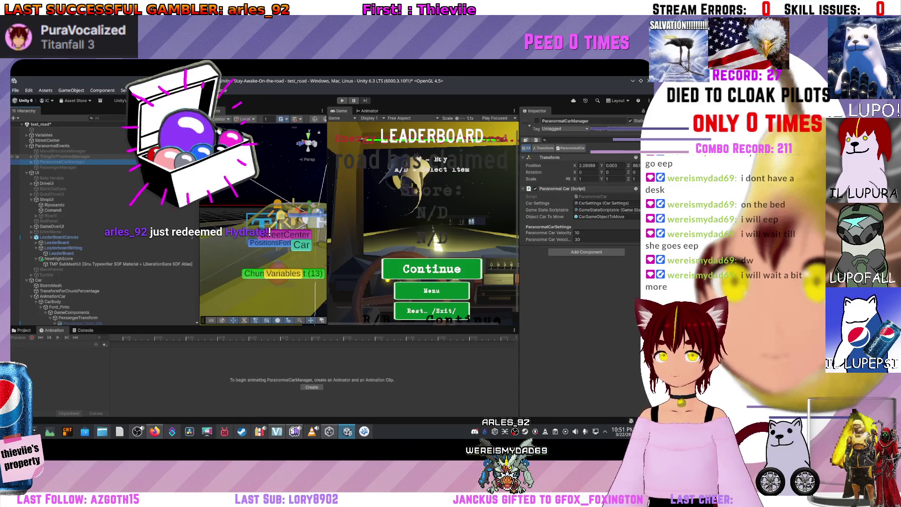
Select the stray unnamed object under test_road and preview its animation at frame 44.
left_click(52, 146)
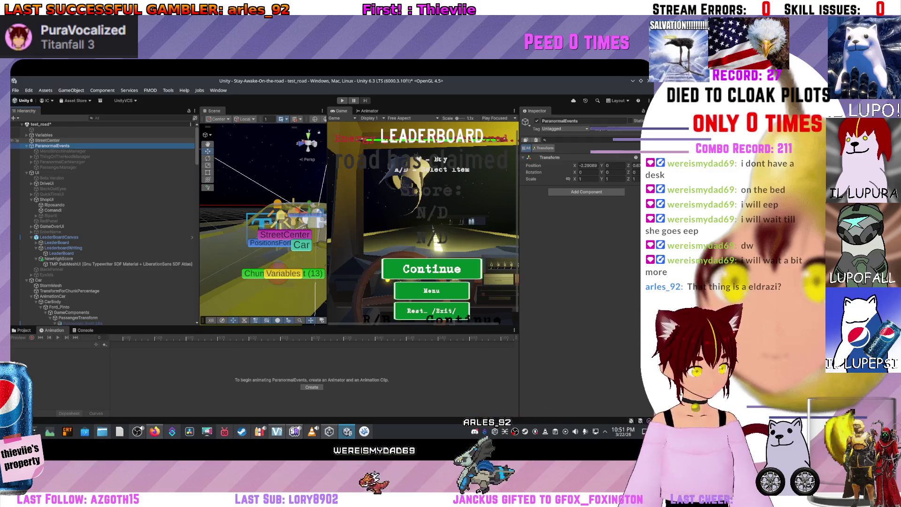
left_click(47, 129)
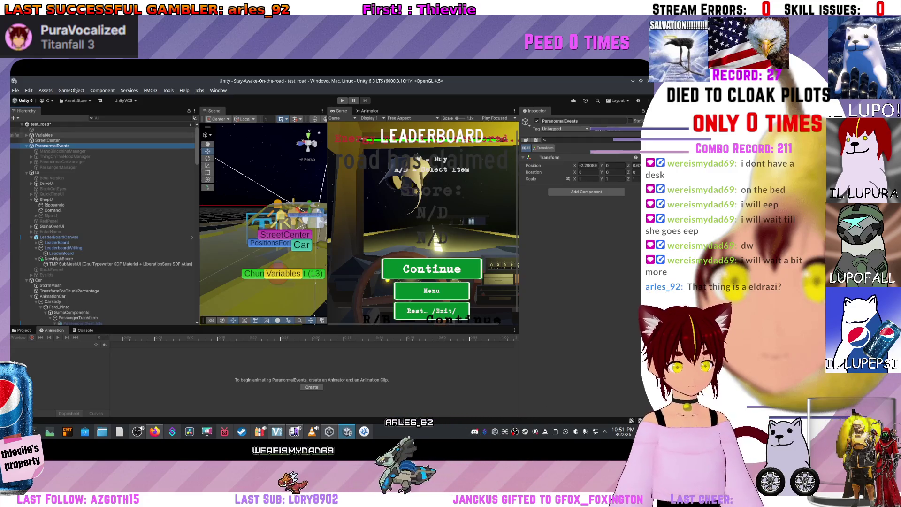
scroll(263, 220, "down", 5)
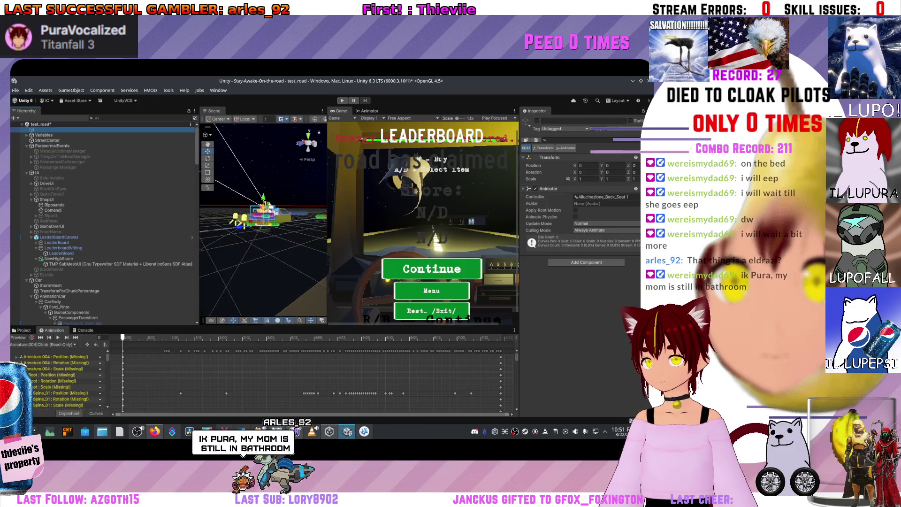
scroll(263, 220, "up", 5)
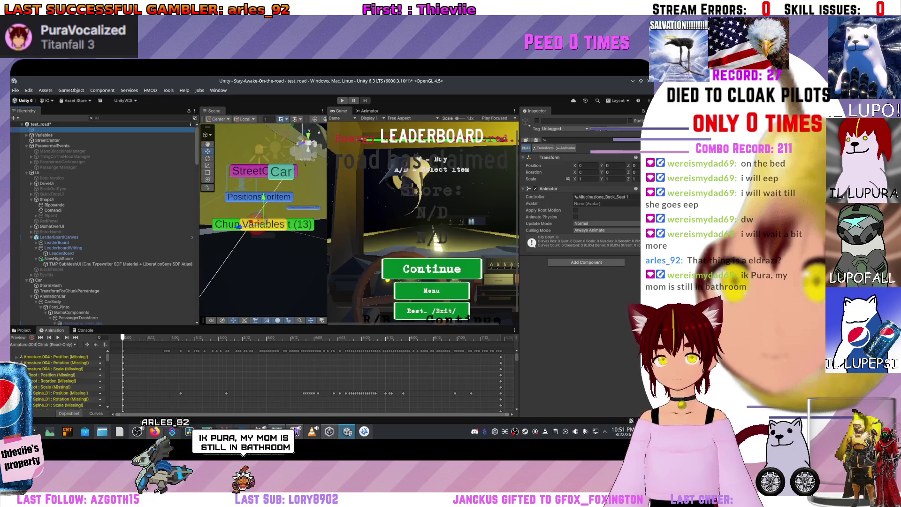
left_click(211, 337)
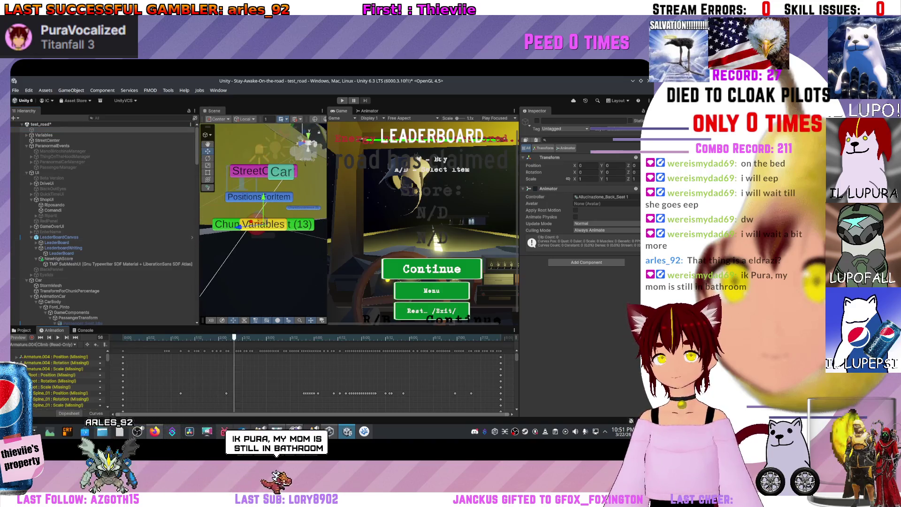
right_click(36, 130)
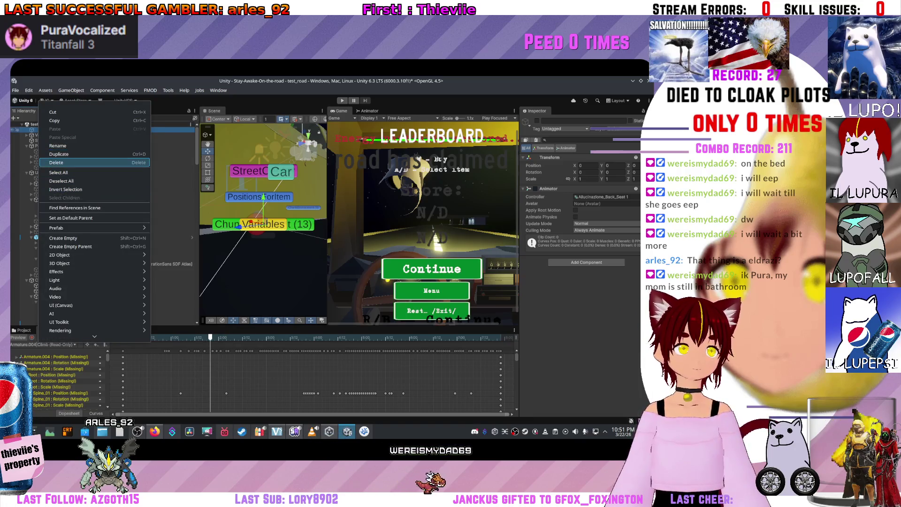
Delete the stray unnamed object and expand ParanormalCarManager to show CarGameObjectToMove.
left_click(56, 162)
left_click(52, 140)
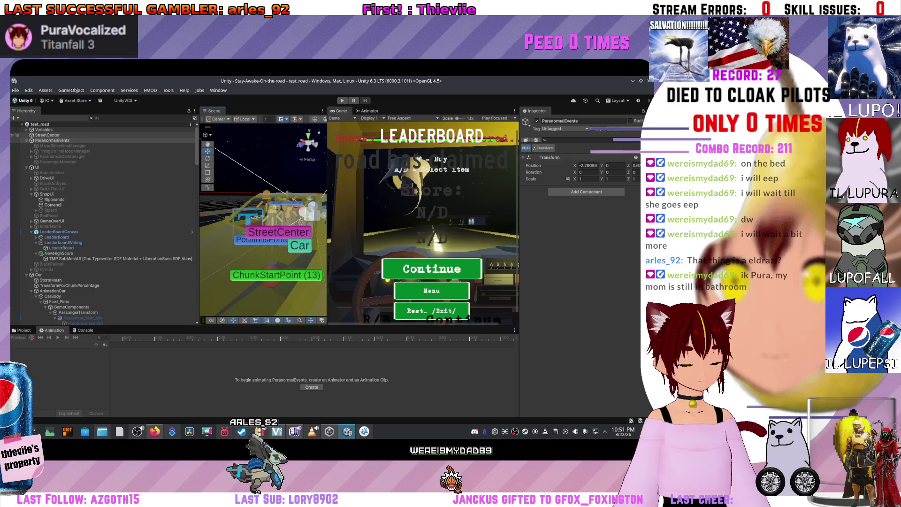
left_click(62, 156)
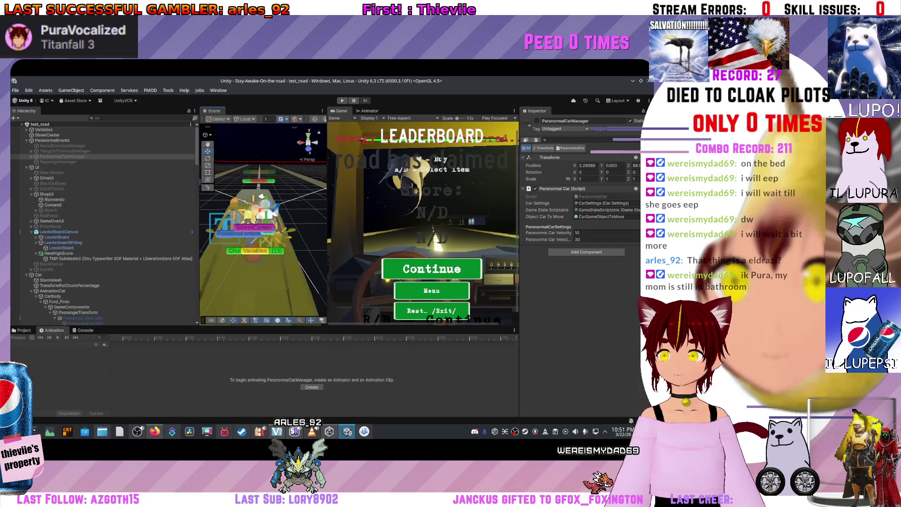
left_click(31, 156)
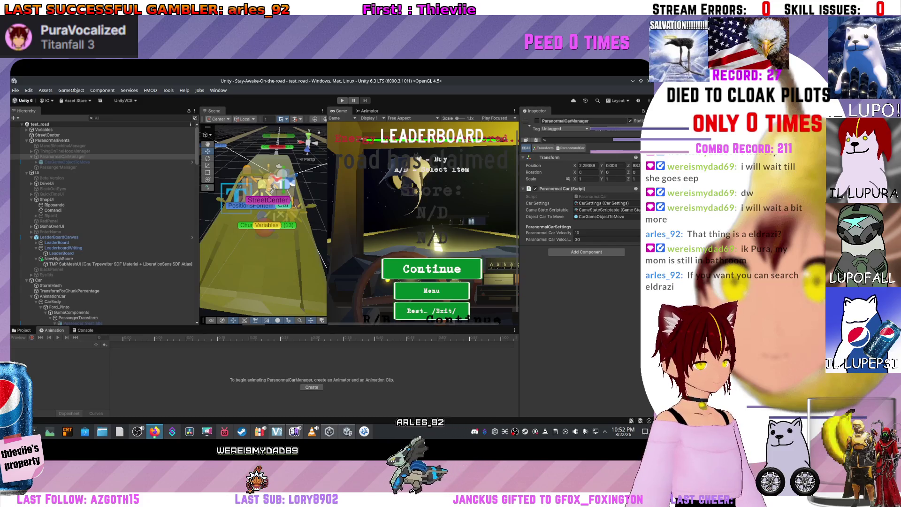
key("alt+Tab")
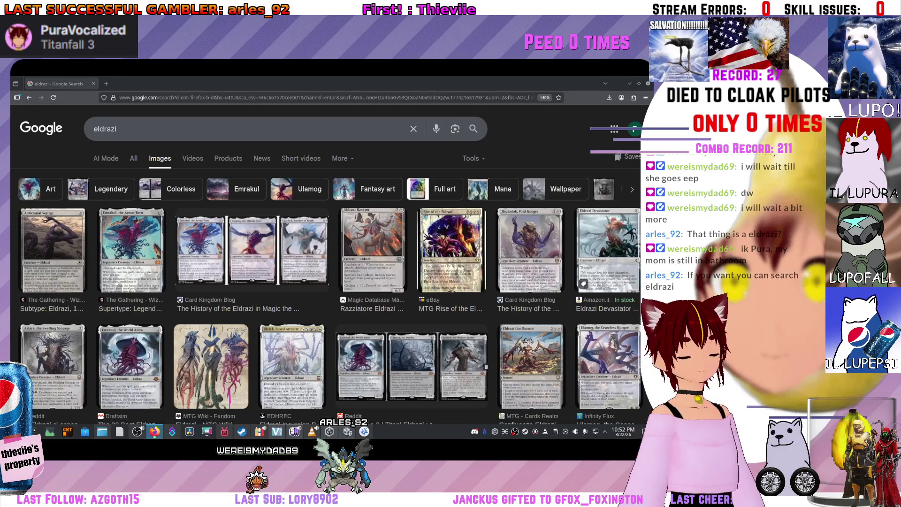
scroll(320, 212, "down", 5)
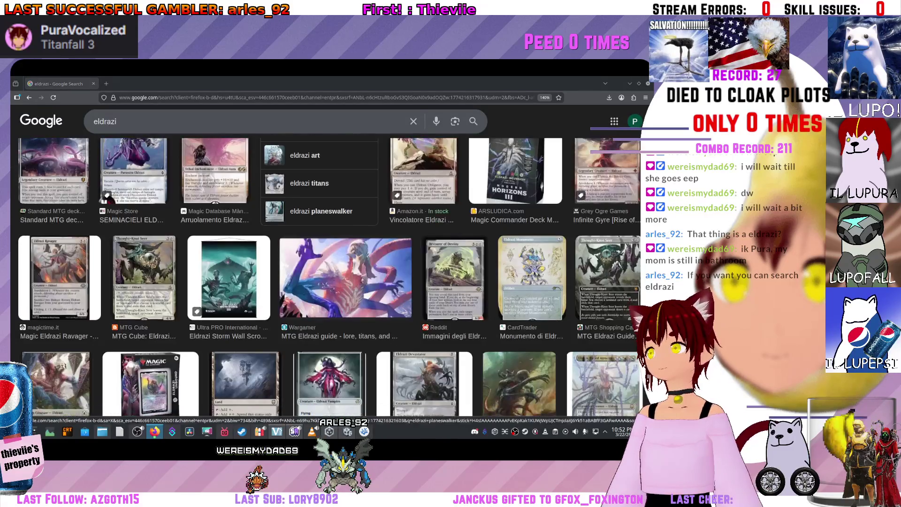
key("alt+Tab")
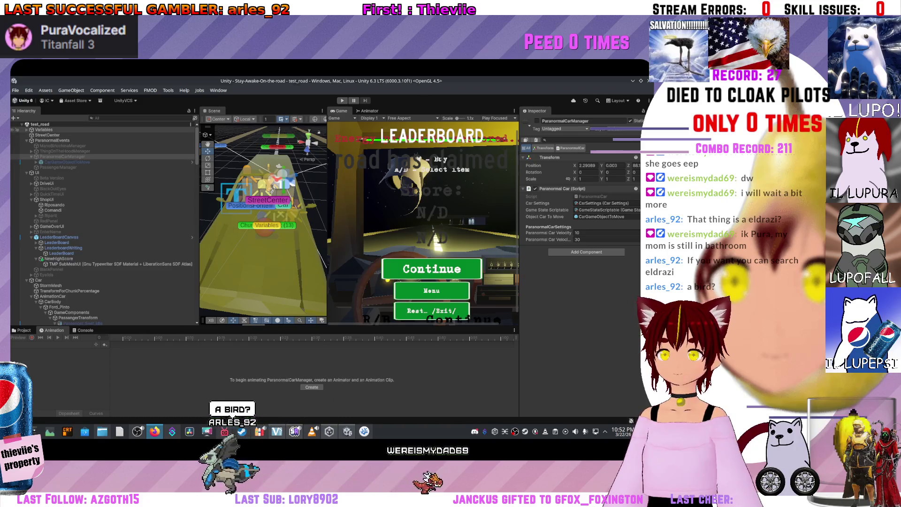
Expand Variables and select and frame ParanormalEventManager.
left_click(27, 129)
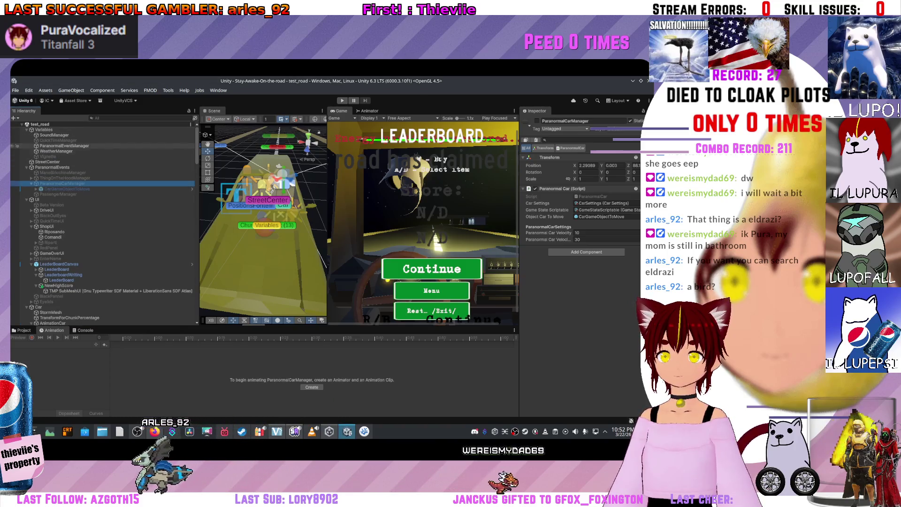
double_click(64, 145)
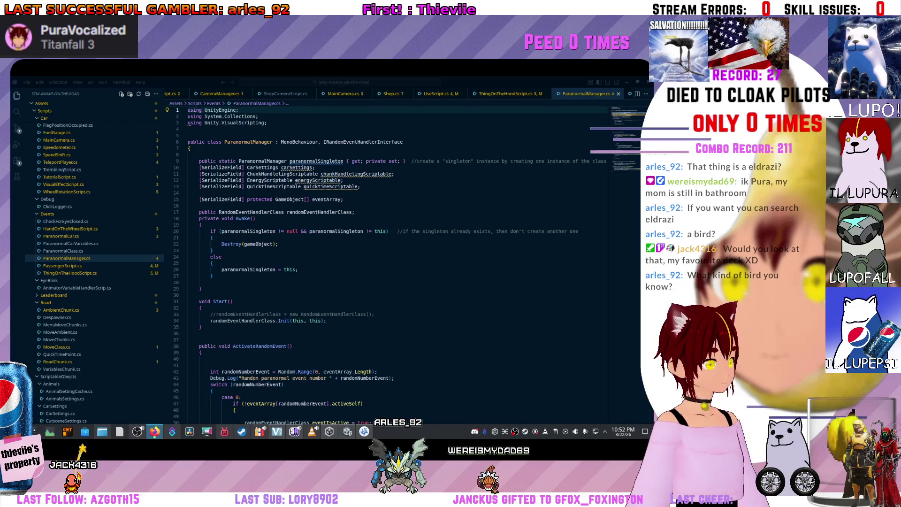
key("alt+Tab")
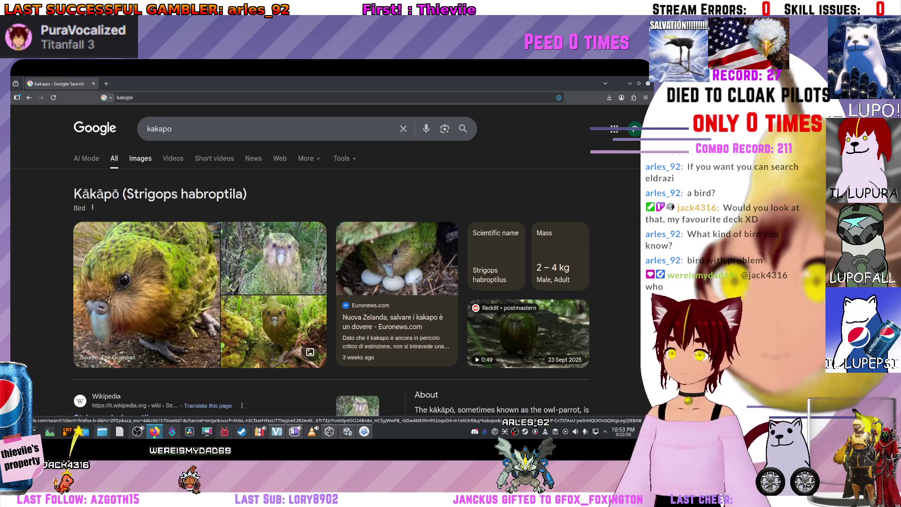
Show Google Images results for kakapo and preview the kakapo-on-eggs photo.
left_click(140, 159)
scroll(329, 282, "down", 5)
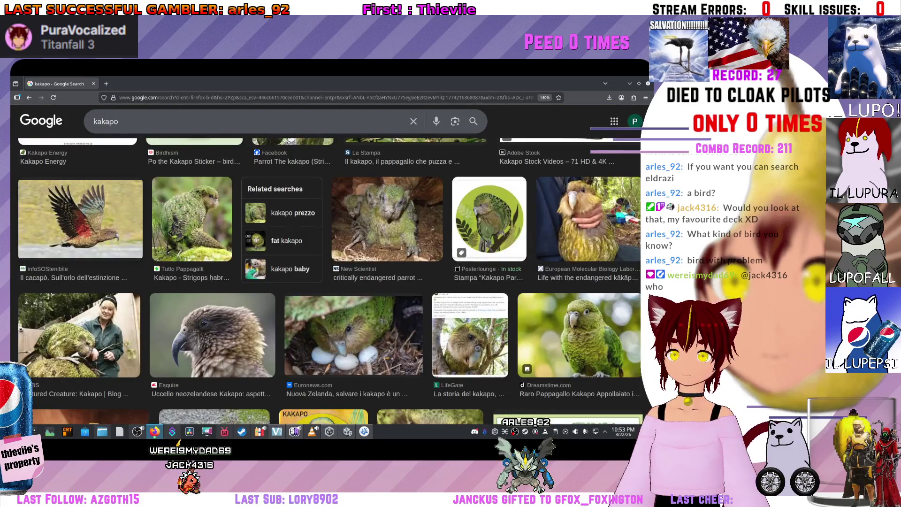
scroll(328, 282, "down", 3)
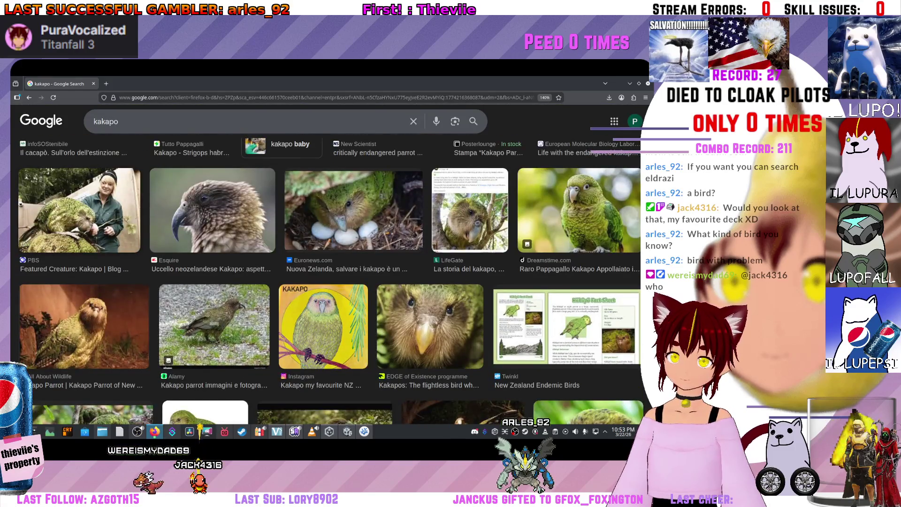
left_click(354, 209)
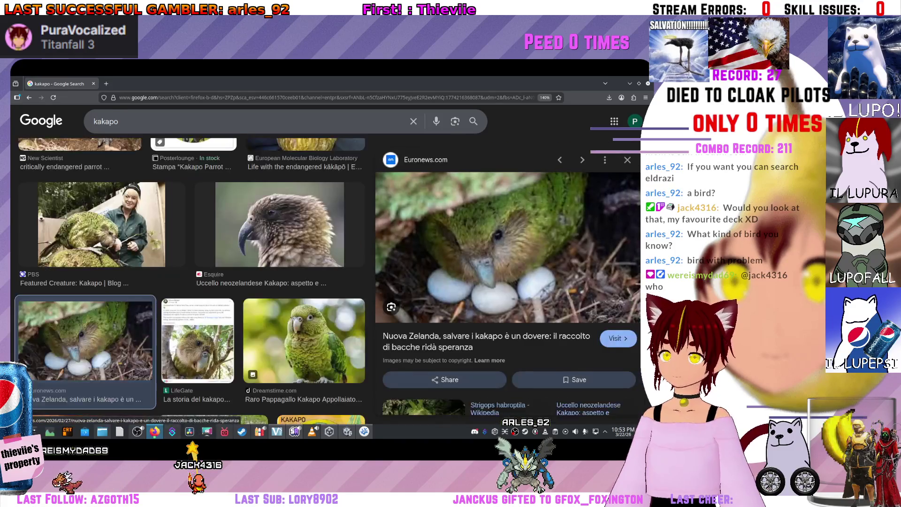
scroll(188, 272, "down", 5)
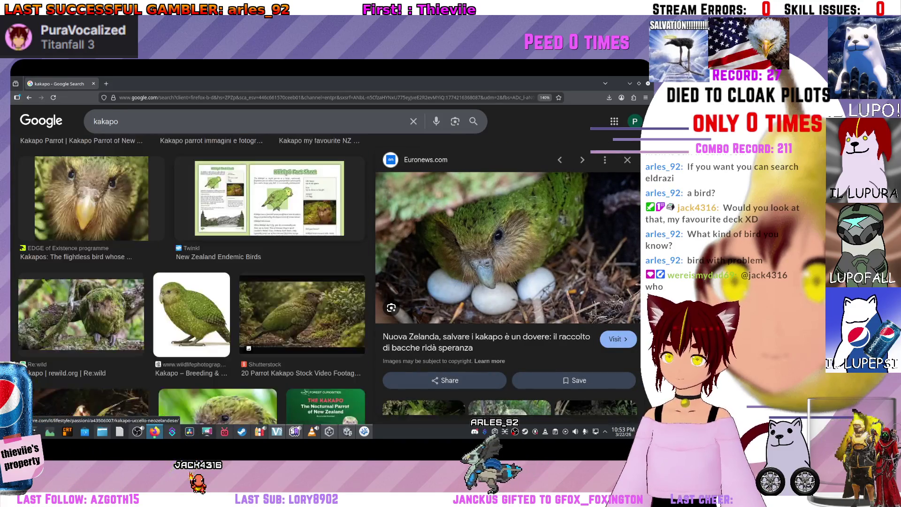
scroll(188, 272, "down", 5)
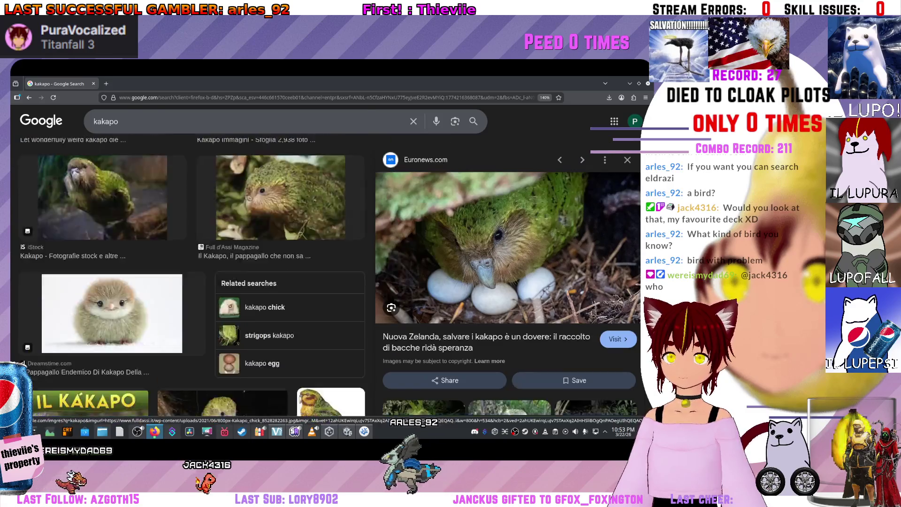
scroll(188, 272, "down", 5)
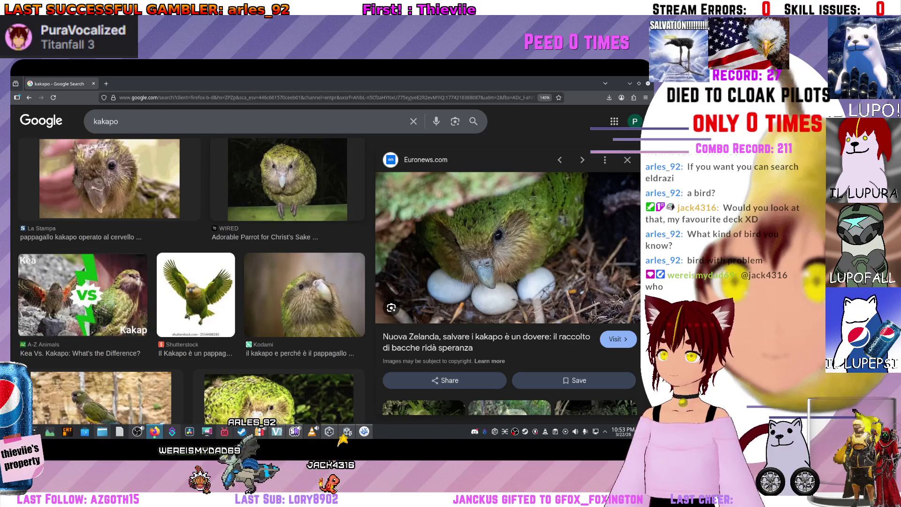
scroll(187, 272, "up", 4)
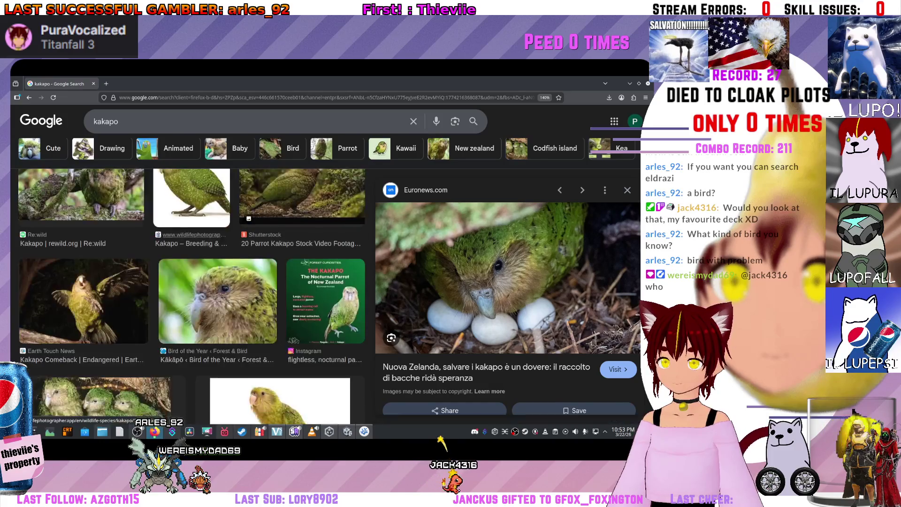
scroll(187, 282, "down", 3)
scroll(188, 281, "up", 4)
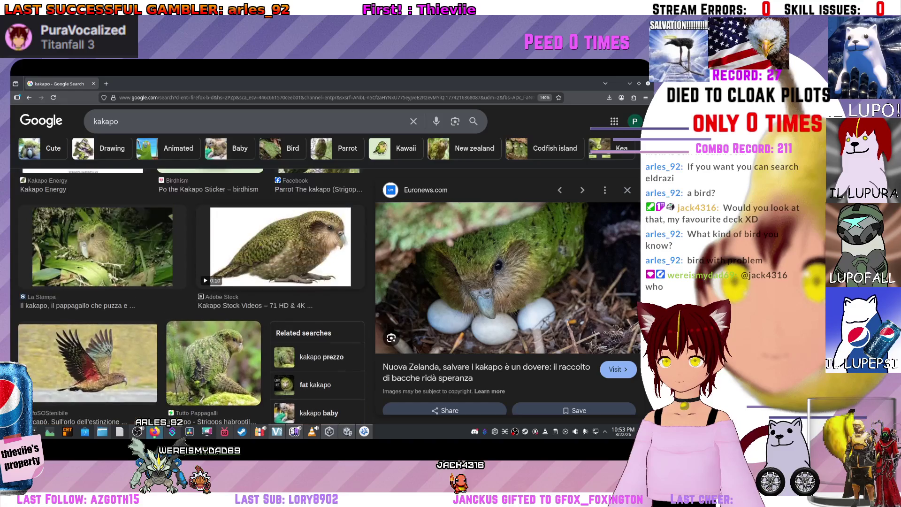
scroll(188, 281, "down", 5)
scroll(188, 281, "up", 3)
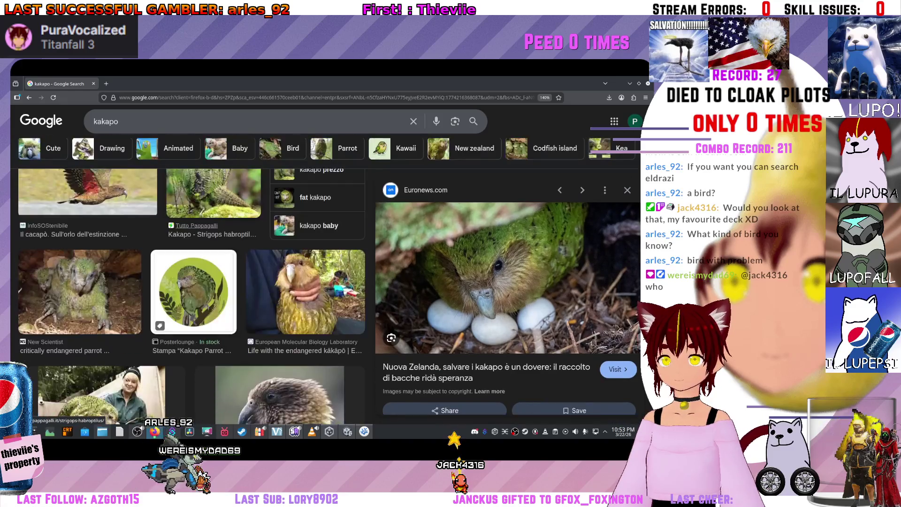
scroll(188, 281, "up", 5)
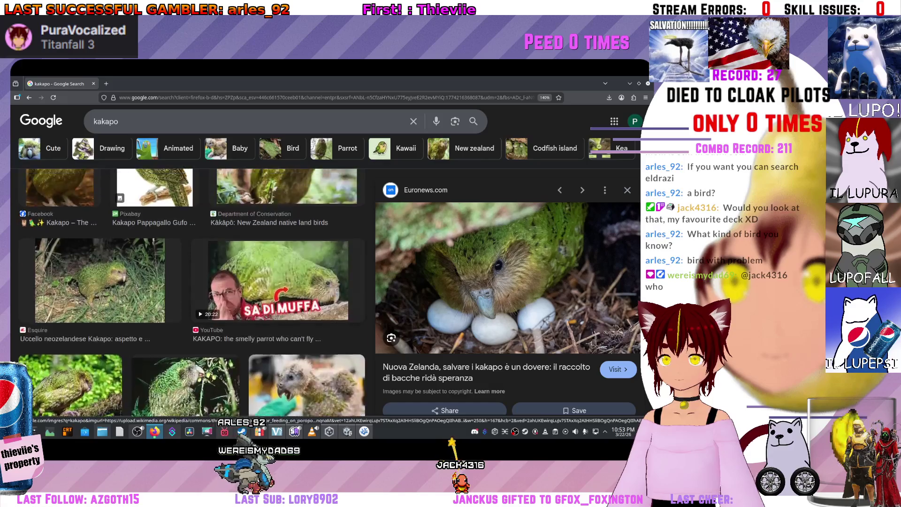
scroll(287, 329, "up", 3)
scroll(183, 254, "up", 2)
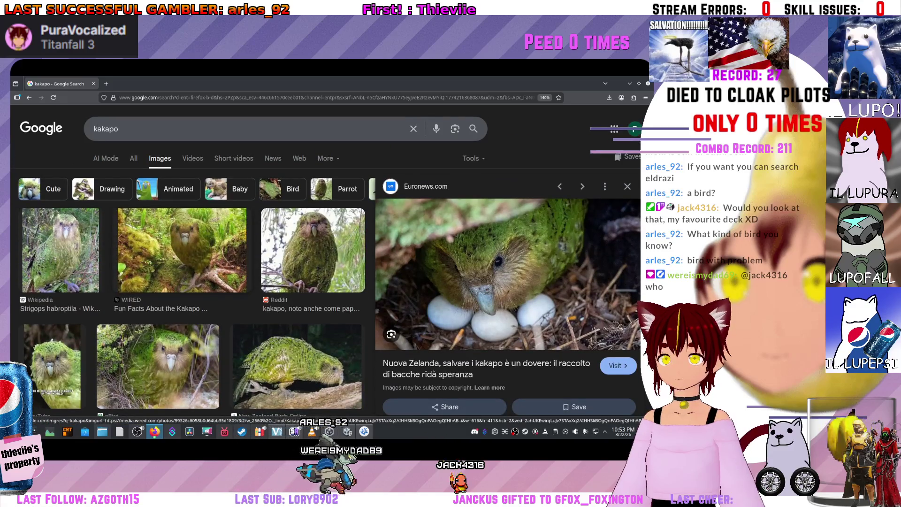
scroll(183, 254, "down", 5)
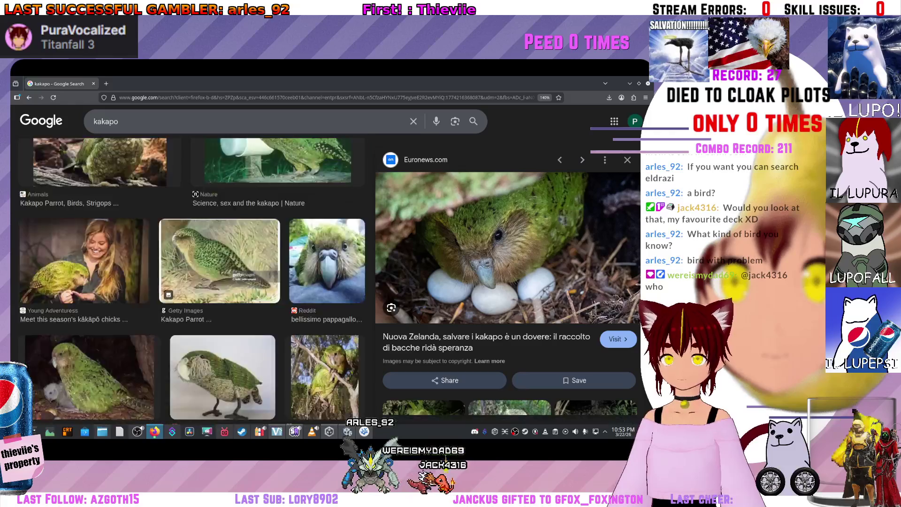
scroll(188, 282, "up", 3)
scroll(219, 225, "down", 3)
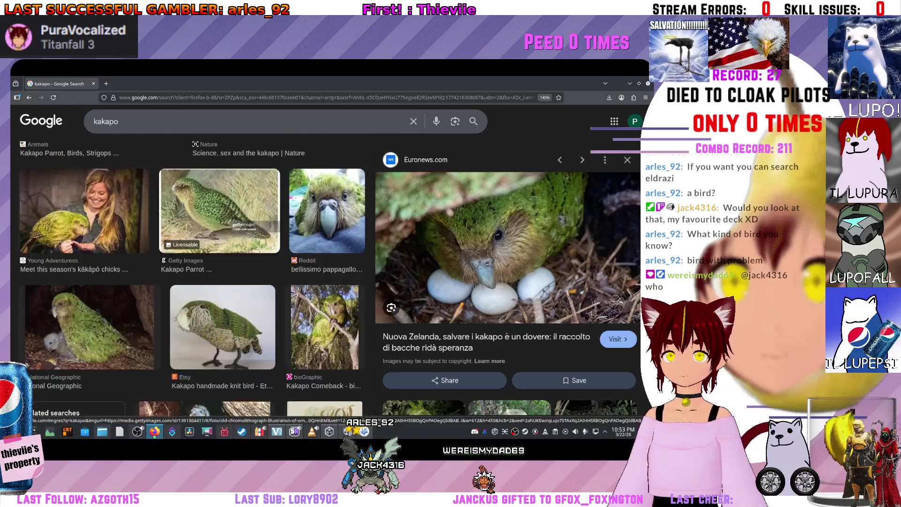
scroll(188, 277, "up", 3)
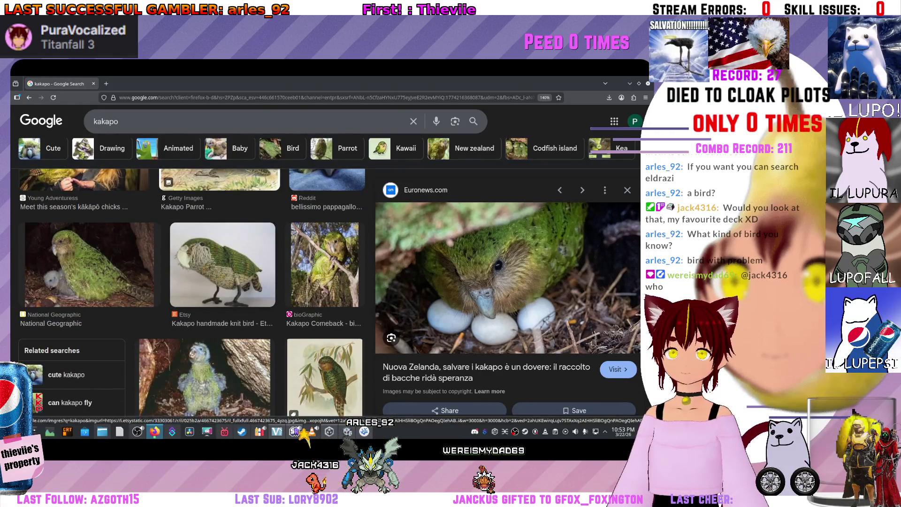
Preview the knitted kakapo, the close-up face and the WIRED mossy kakapo photos.
left_click(223, 264)
scroll(223, 264, "down", 3)
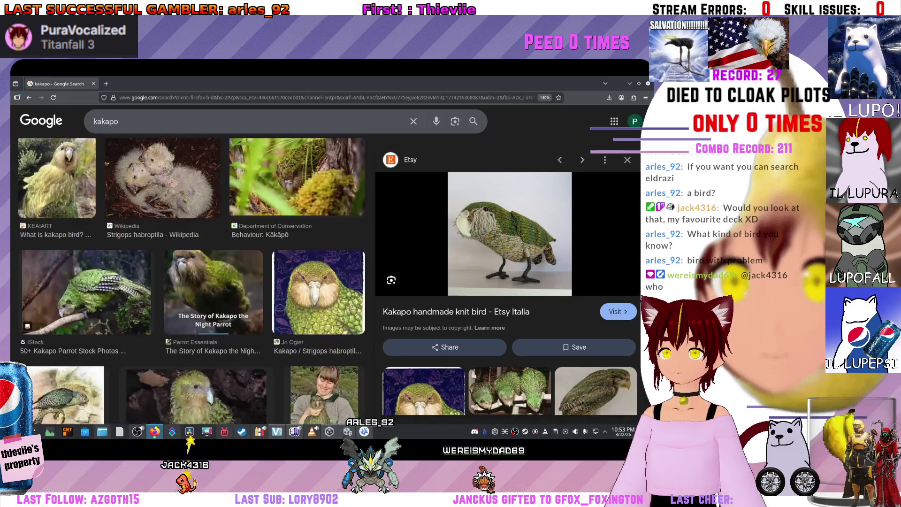
scroll(187, 183, "up", 2)
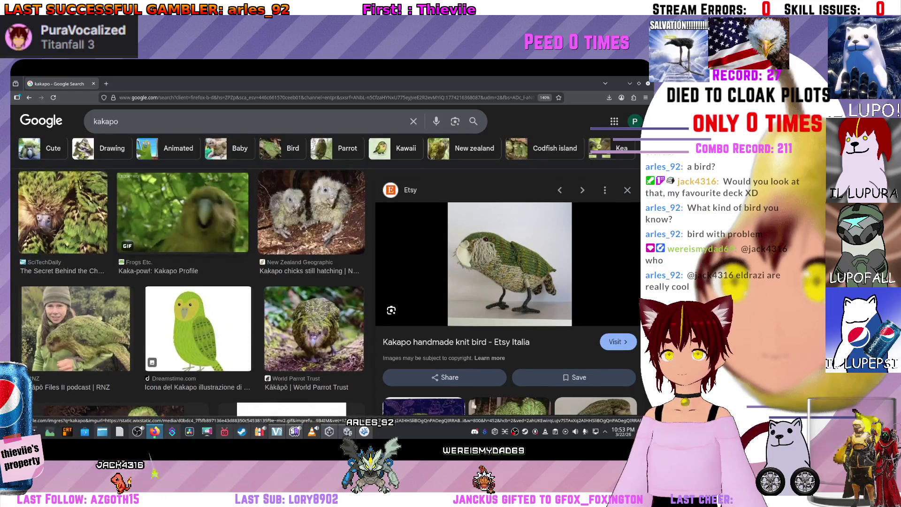
scroll(187, 183, "down", 2)
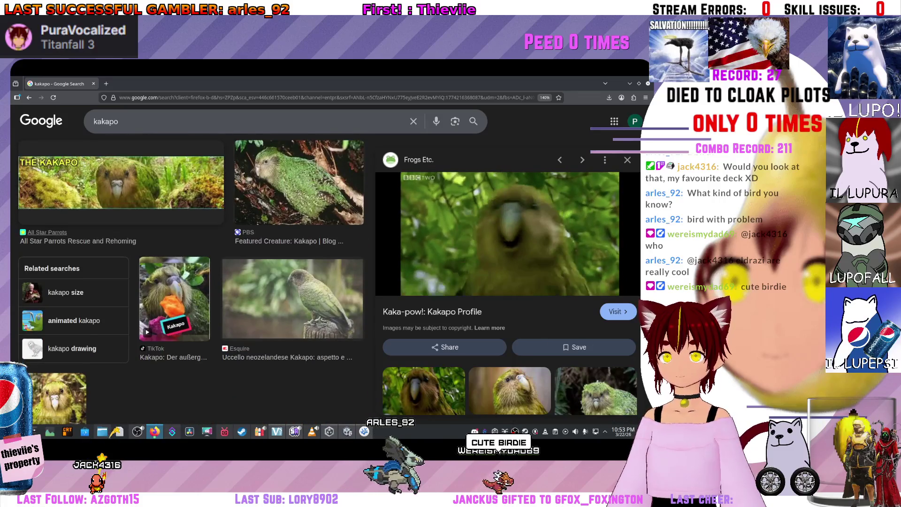
scroll(187, 281, "down", 5)
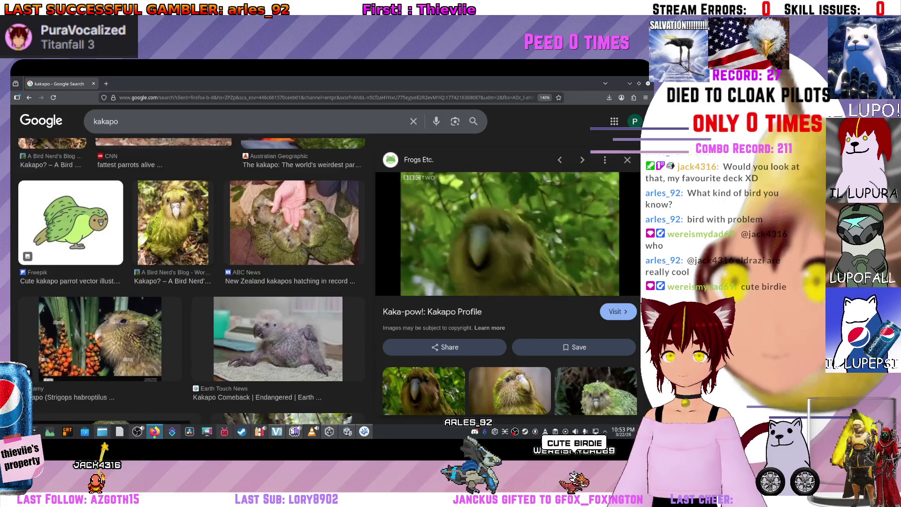
scroll(188, 281, "down", 1)
scroll(188, 281, "up", 2)
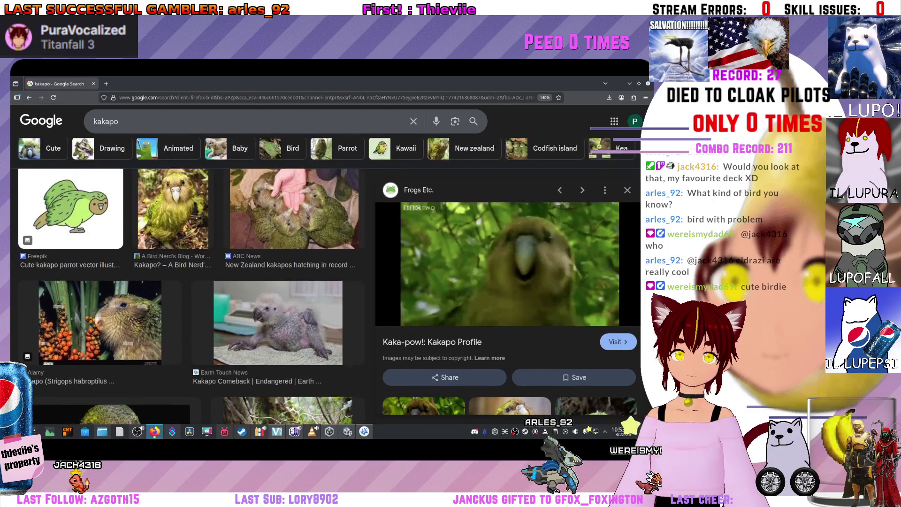
scroll(188, 281, "down", 5)
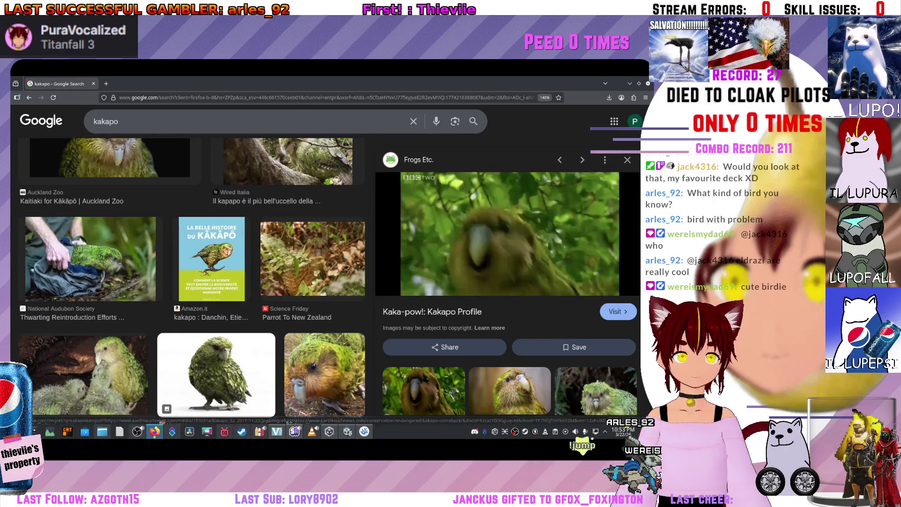
scroll(188, 282, "down", 5)
scroll(188, 282, "down", 5)
scroll(188, 282, "up", 3)
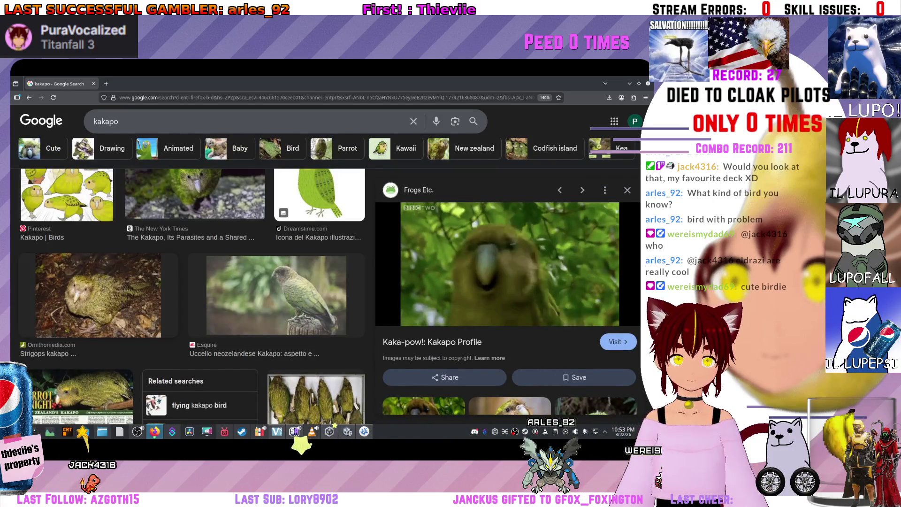
scroll(187, 281, "down", 5)
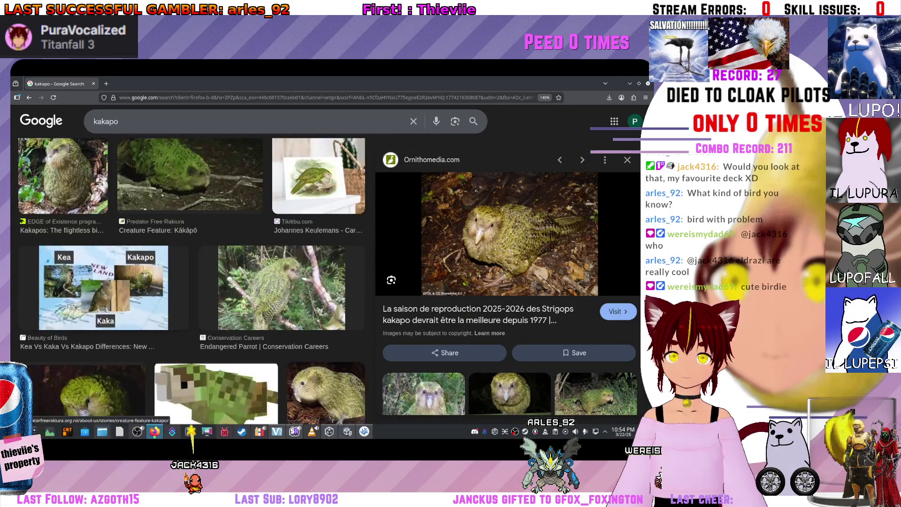
scroll(188, 282, "down", 10)
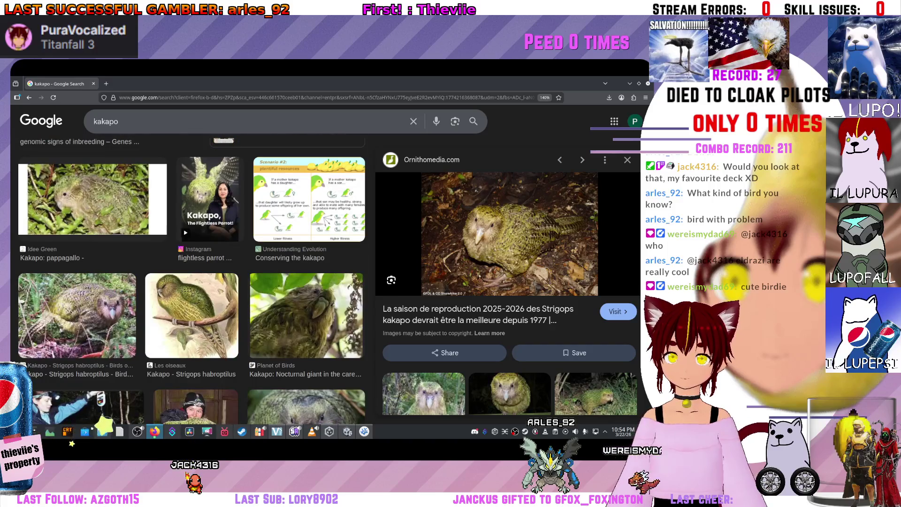
scroll(187, 281, "down", 3)
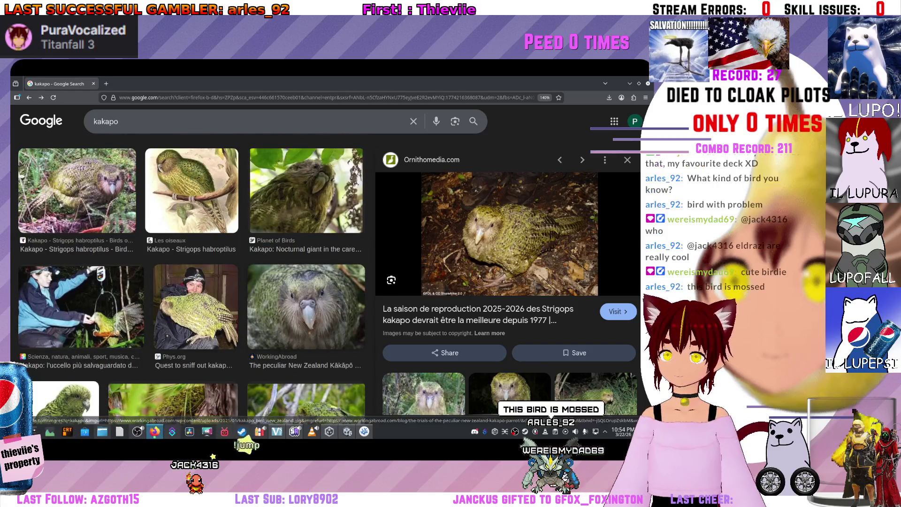
left_click(306, 307)
scroll(306, 282, "down", 5)
scroll(188, 281, "down", 4)
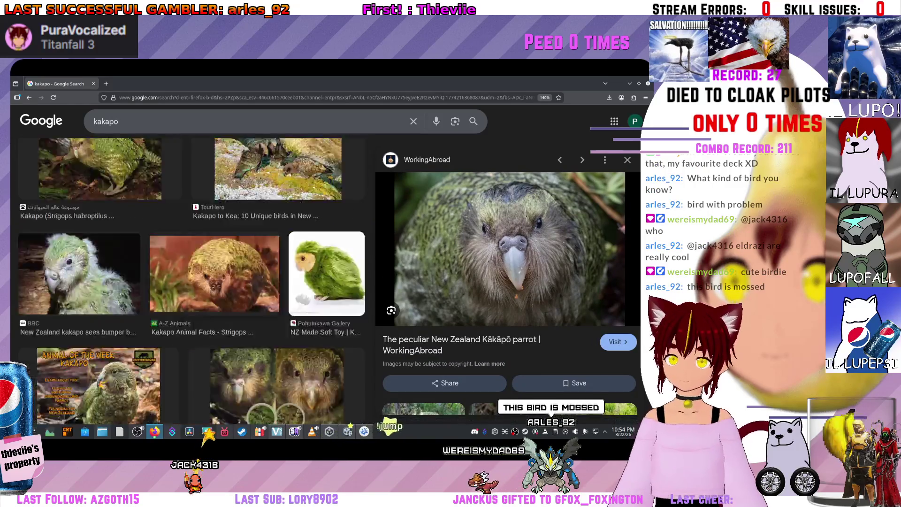
scroll(188, 282, "up", 2)
scroll(188, 281, "down", 4)
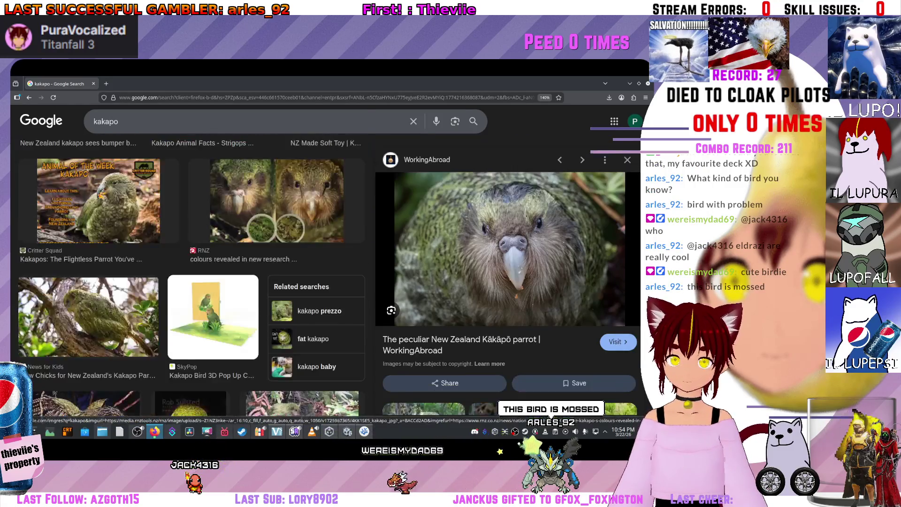
scroll(188, 282, "up", 10)
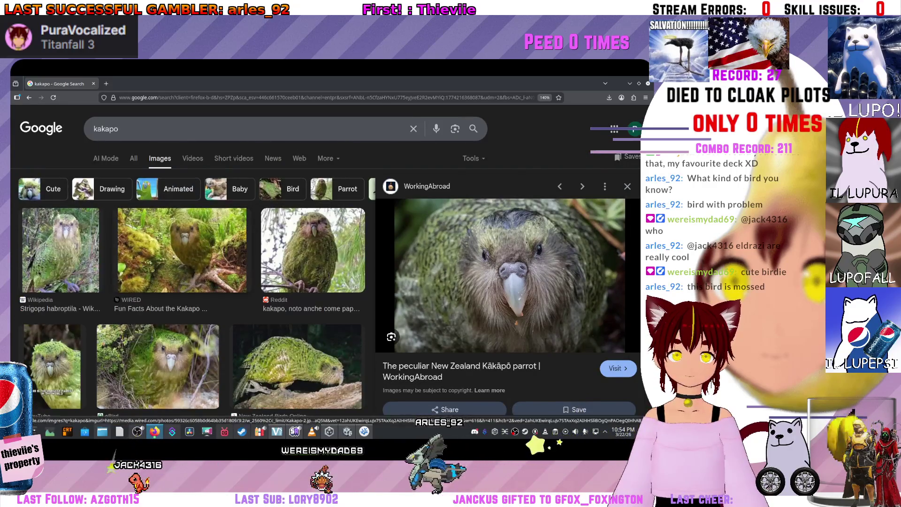
left_click(183, 250)
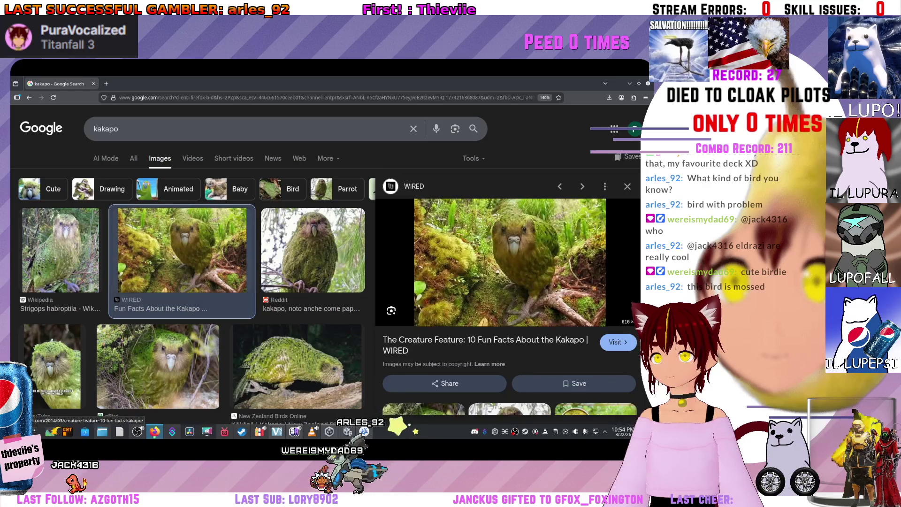
Save the WIRED kakapo image as Kakapo-2.webp.
right_click(474, 261)
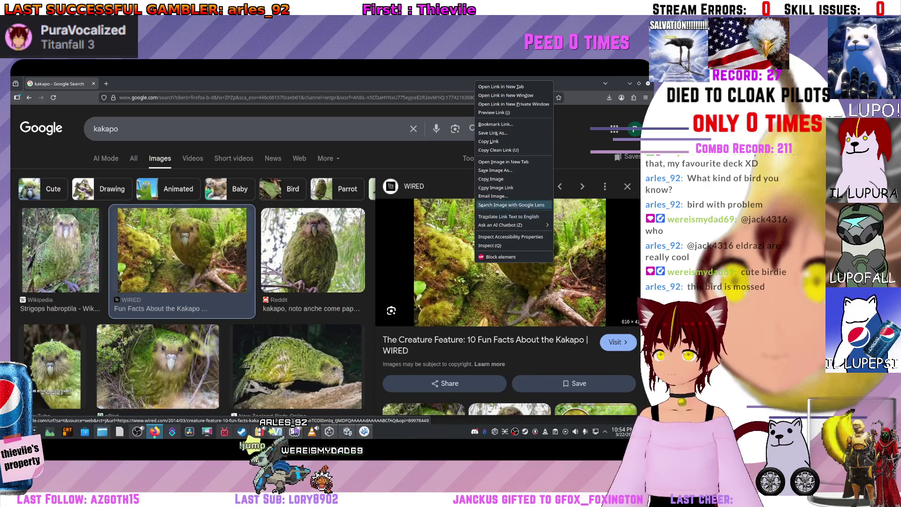
left_click(496, 170)
key("Return")
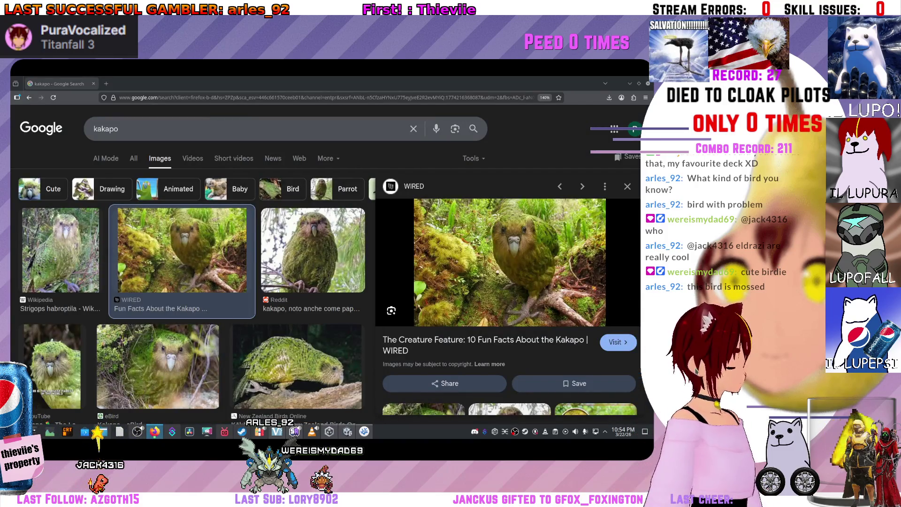
Open the WIRED kakapo image alone, close the Google tab, and save it as Kakapo-2.jpg.
right_click(483, 230)
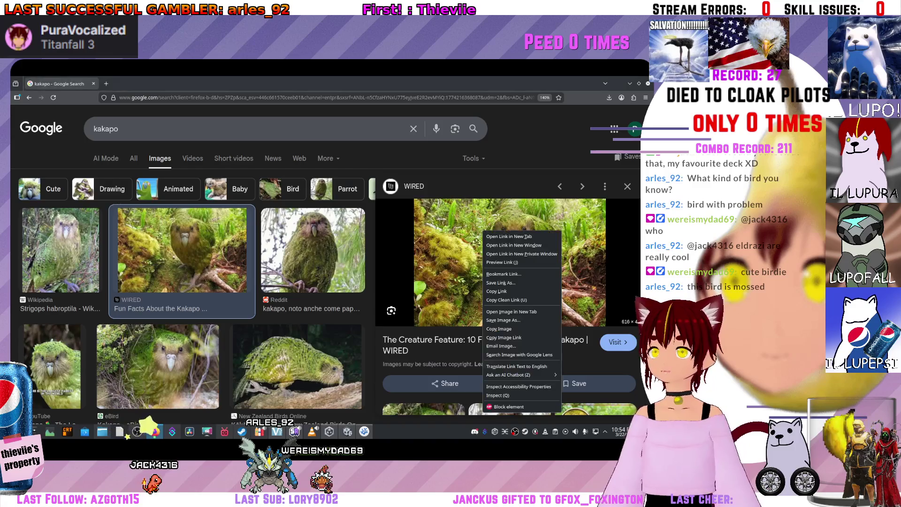
left_click(509, 312)
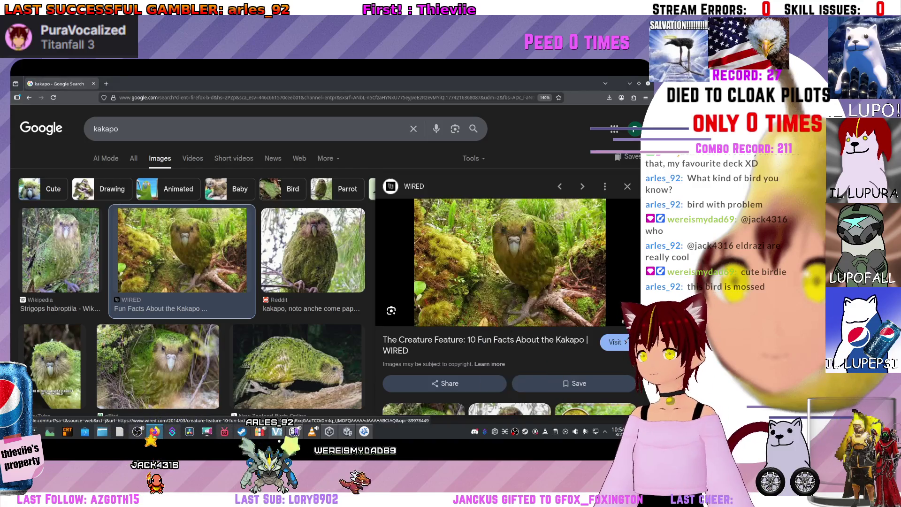
left_click(93, 84)
right_click(291, 230)
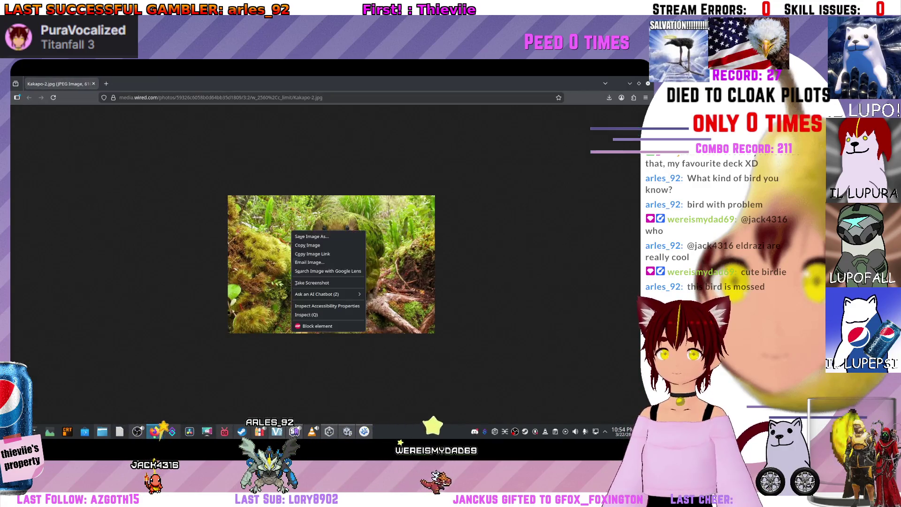
left_click(324, 245)
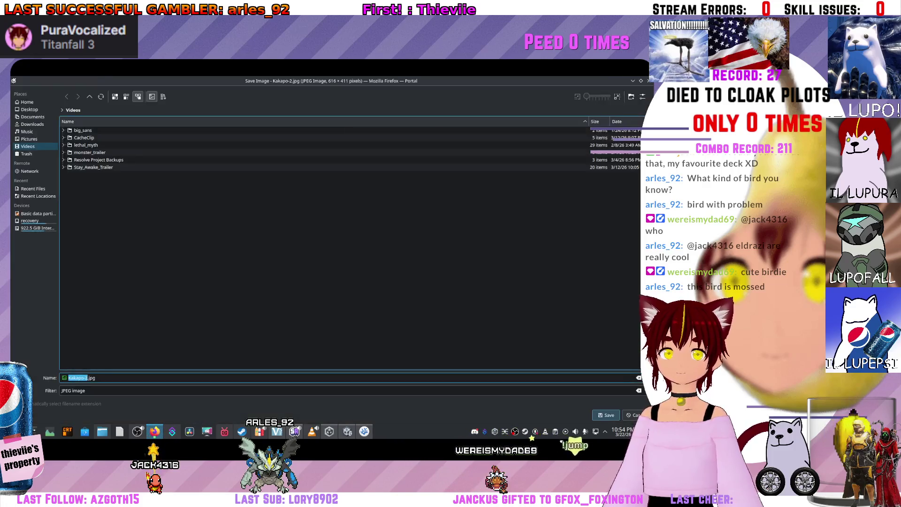
key("Return")
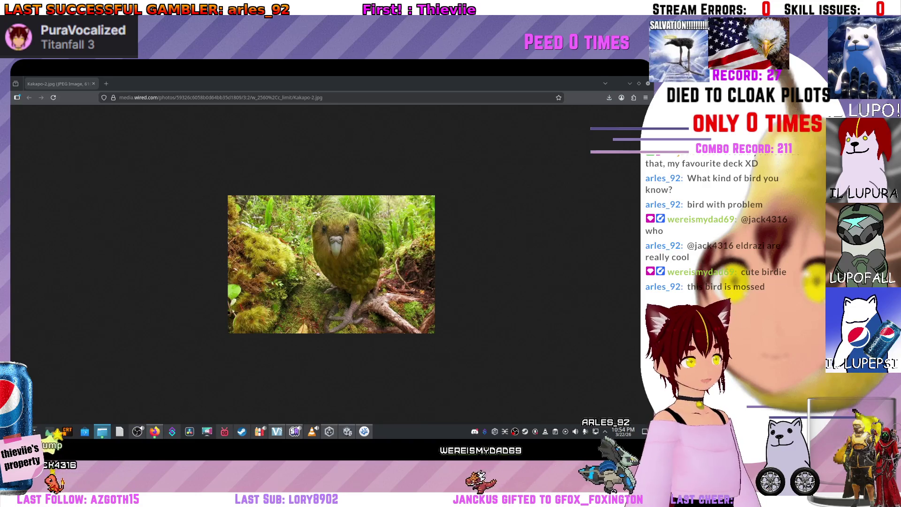
Open the kakapo image's save dialog once more and dismiss it.
right_click(362, 283)
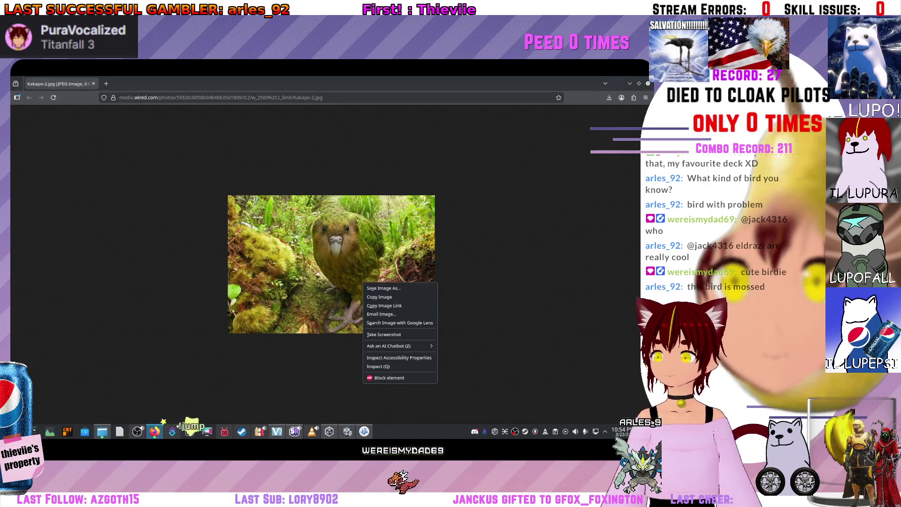
left_click(382, 288)
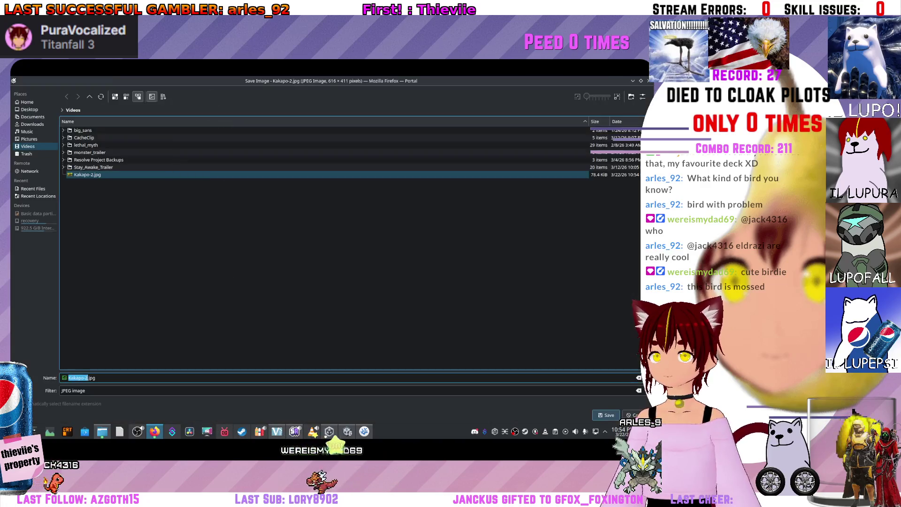
key("Return")
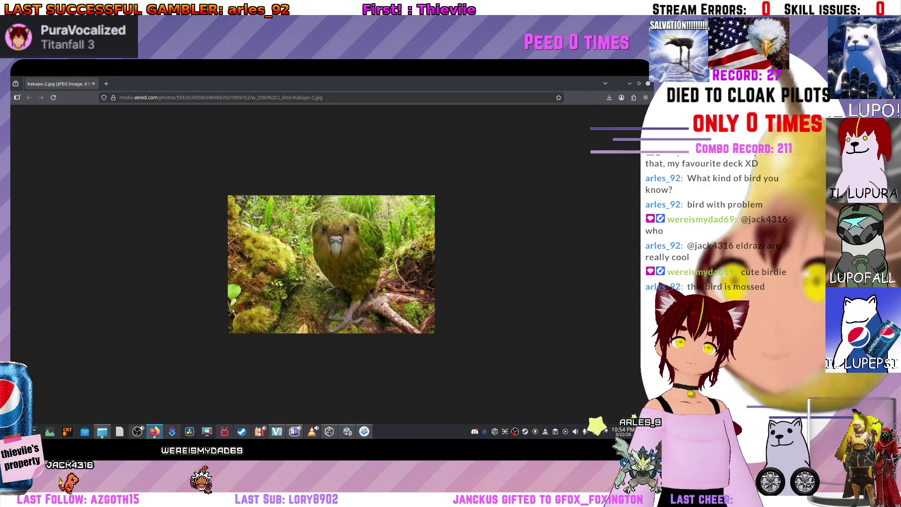
key("alt+Tab")
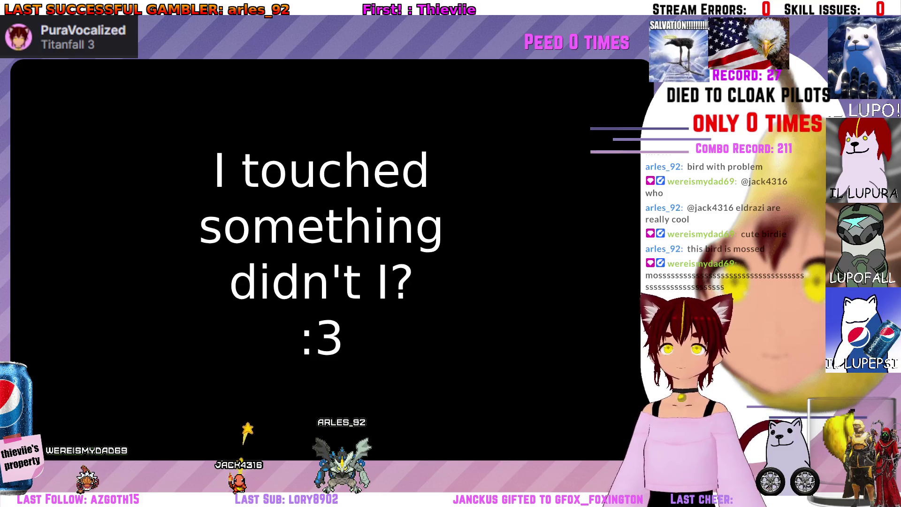
Apply Kakapo-2.jpg, the mossy kakapo photo, as the desktop wallpaper.
mouse_move(672, 444)
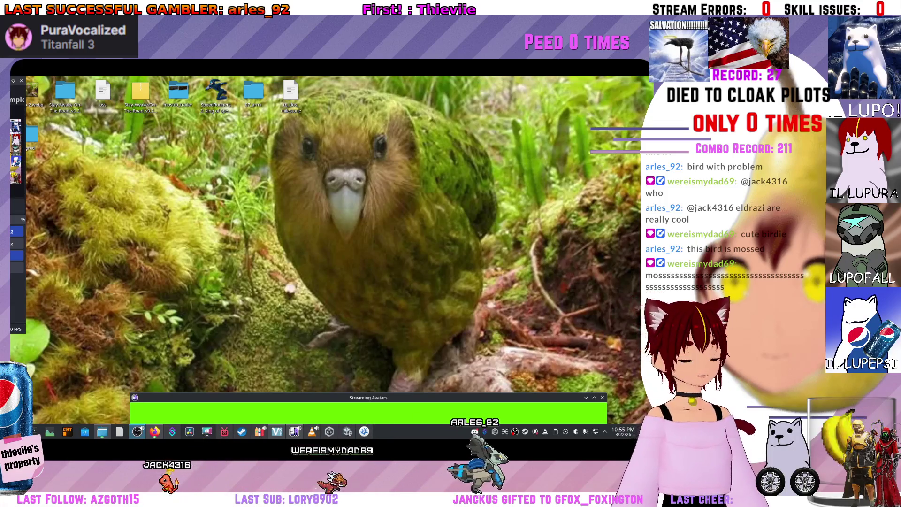
Move the Streaming Avatars window to the lower right and return to the Unity editor.
mouse_move(374, 32)
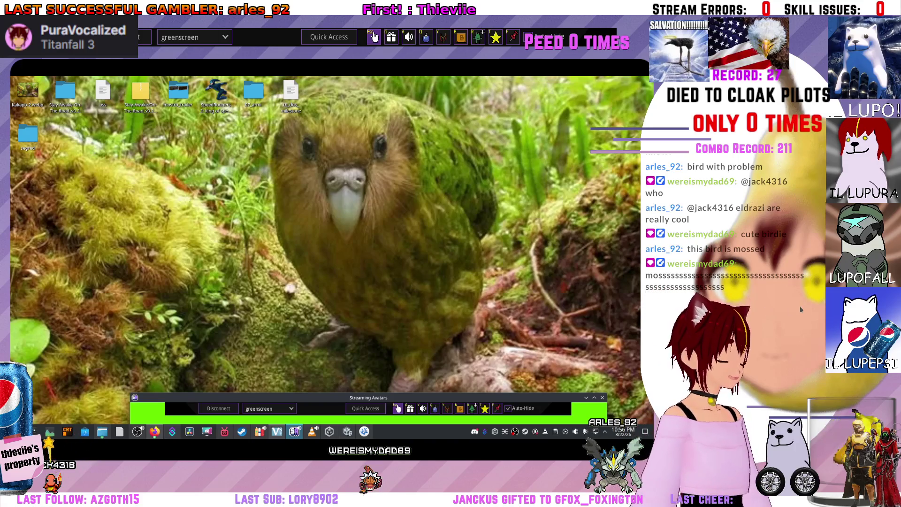
mouse_move(368, 398)
left_mouse_down()
mouse_move(442, 403)
mouse_move(515, 356)
left_mouse_up()
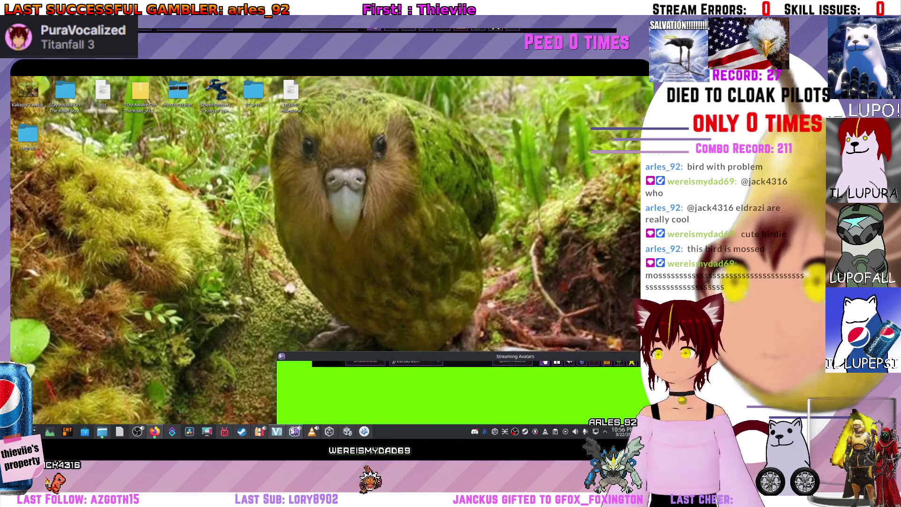
mouse_move(515, 356)
left_mouse_down()
mouse_move(587, 359)
mouse_move(684, 403)
left_mouse_up()
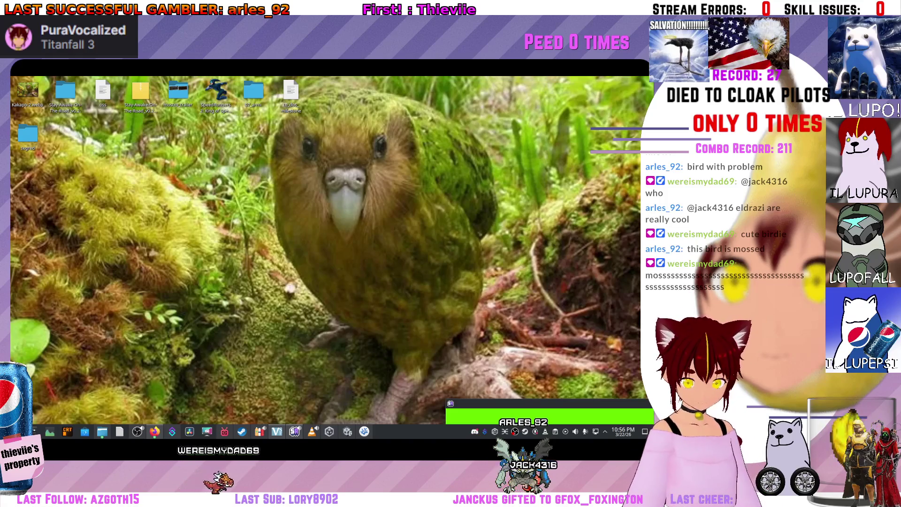
key("alt+Tab")
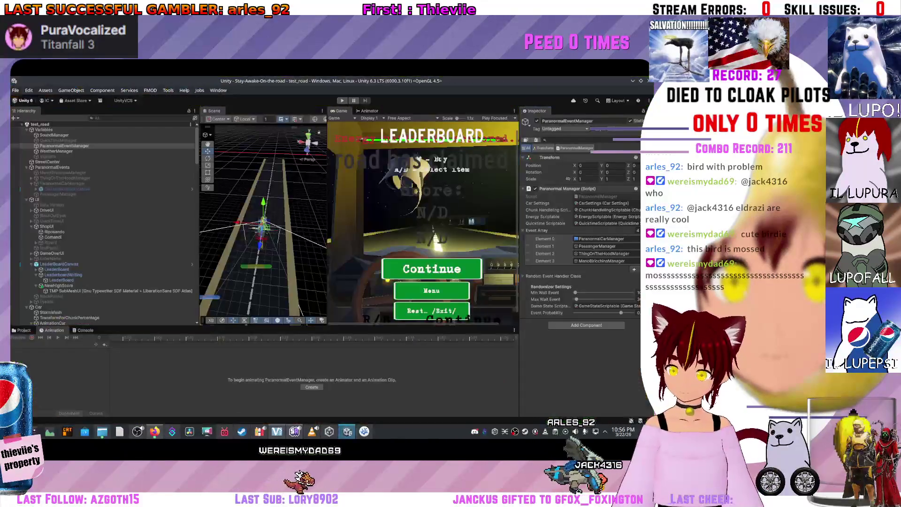
Orbit the Scene view around the car, then switch to ParanormalManager.cs in VS Code.
left_click_drag(263, 220, 282, 220)
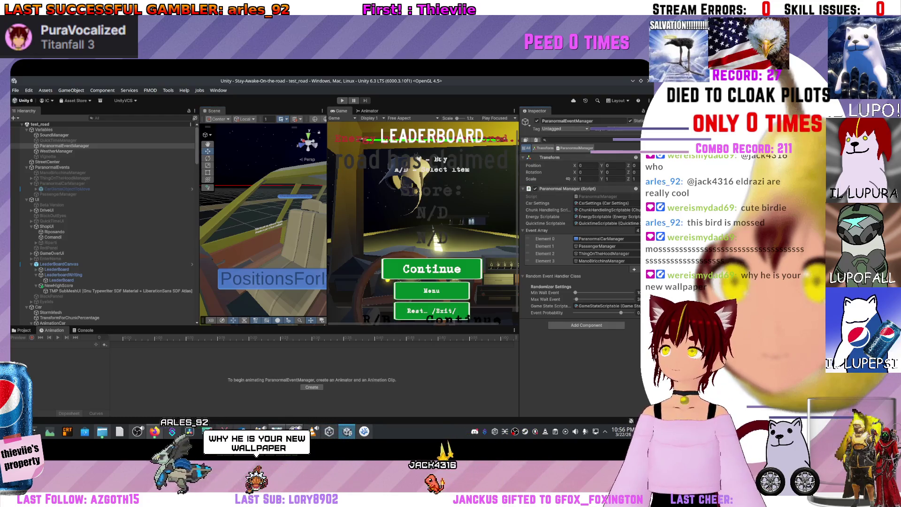
key("alt+Tab")
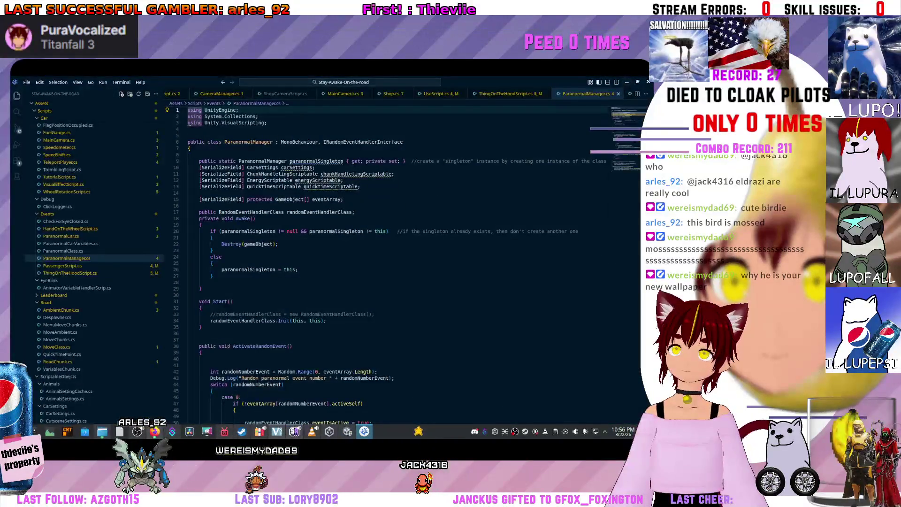
Reposition the VS Code window and scroll through ParanormalManager.cs.
scroll(394, 263, "down", 20)
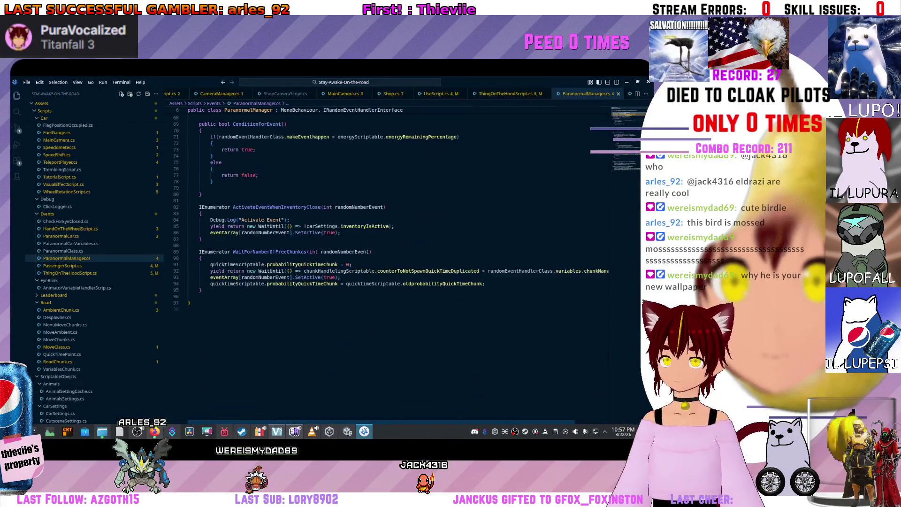
key("super+Down")
mouse_move(390, 297)
left_mouse_down()
mouse_move(402, 415)
mouse_move(441, 418)
mouse_move(443, 306)
left_mouse_up()
key("super+Up")
scroll(394, 235, "up", 2)
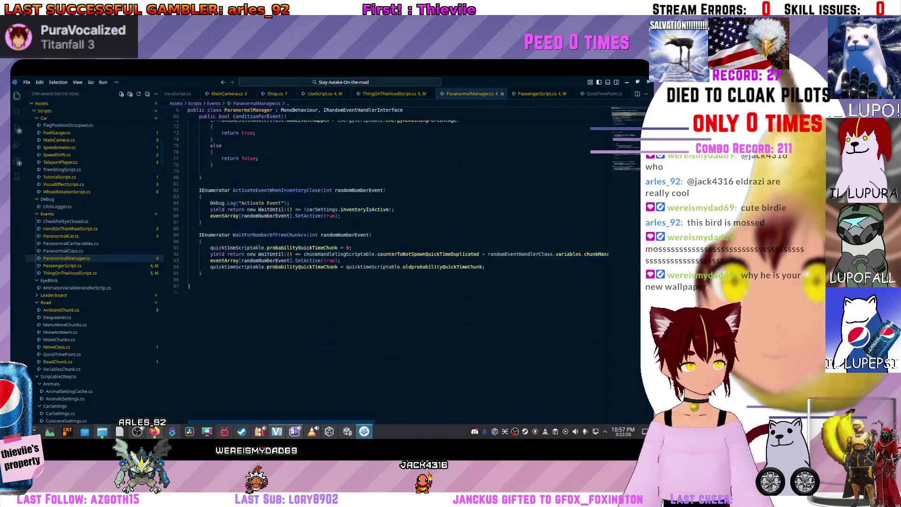
scroll(394, 235, "up", 4)
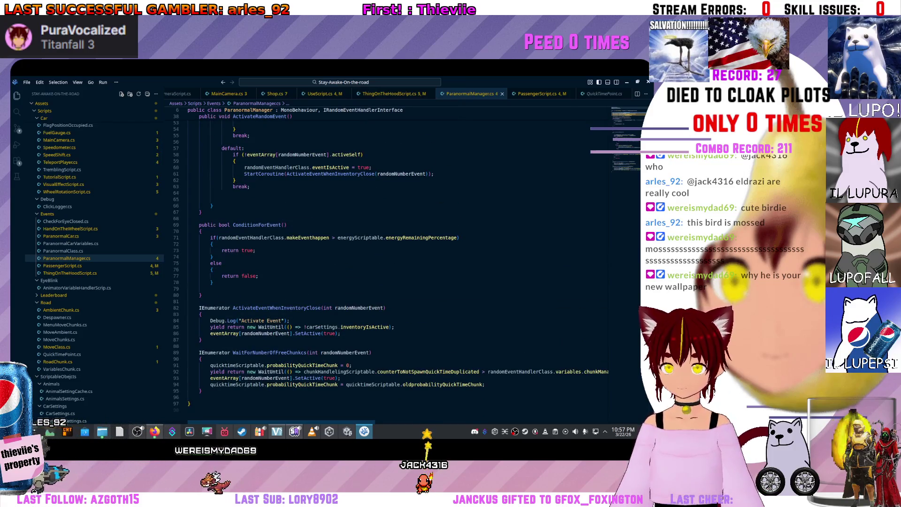
scroll(394, 262, "up", 13)
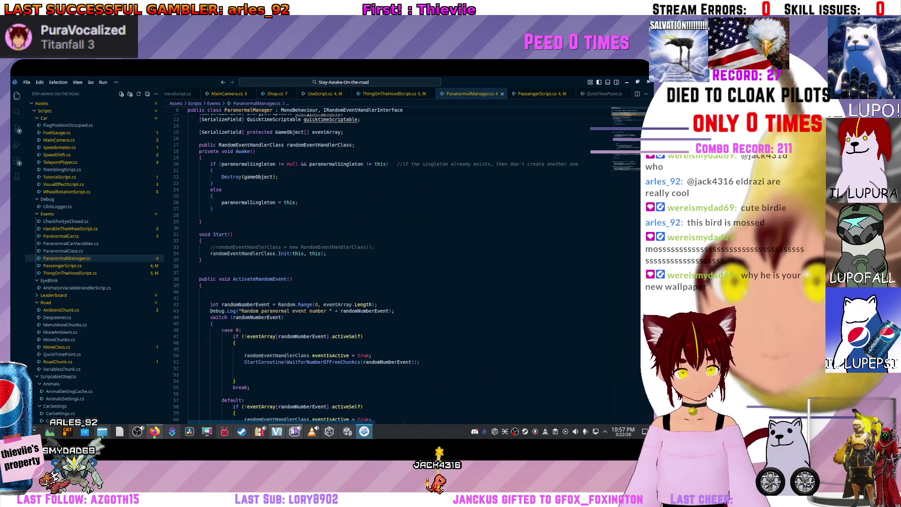
scroll(394, 263, "down", 13)
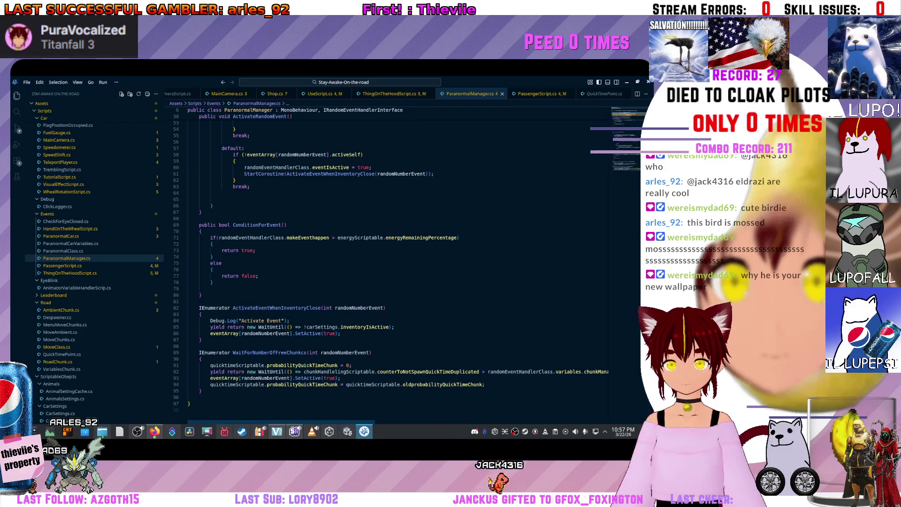
Select ActivateRandomEvent and jump to its call in RandomEventHandlerClass.cs.
mouse_move(270, 352)
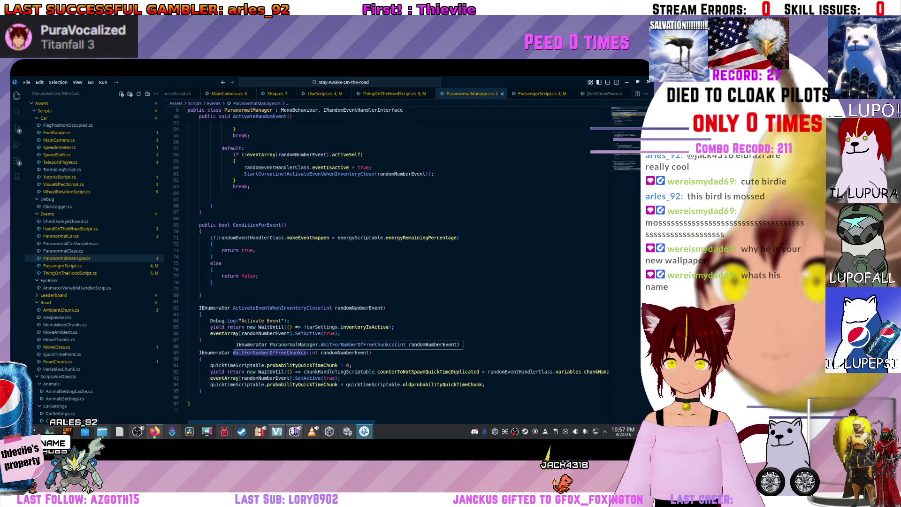
mouse_move(266, 333)
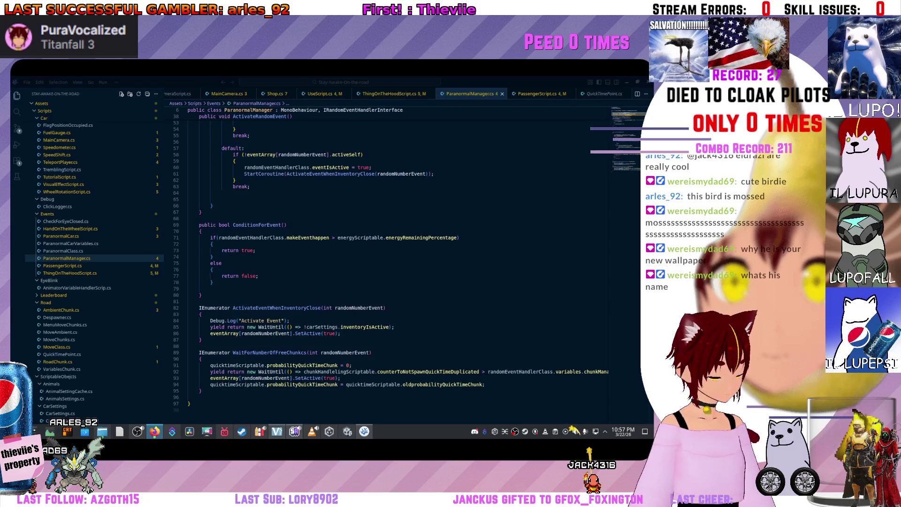
scroll(399, 263, "up", 5)
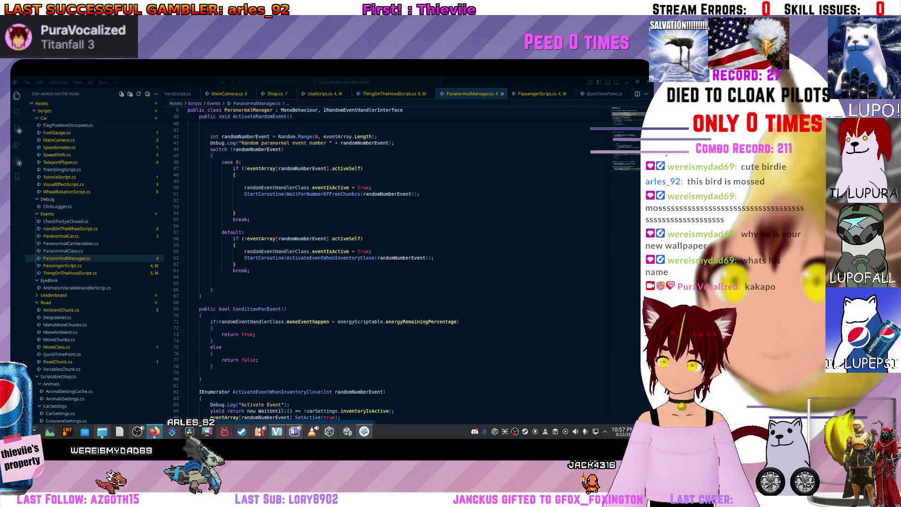
scroll(399, 263, "up", 5)
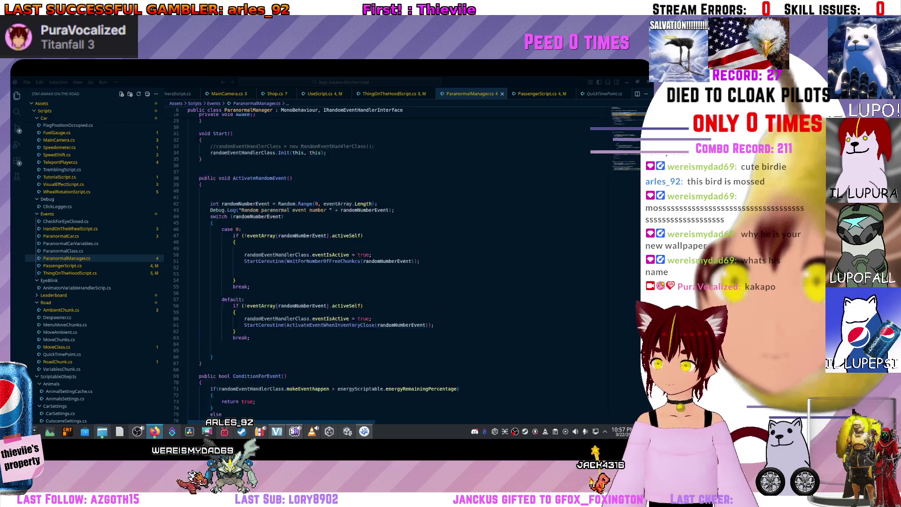
left_click(258, 211)
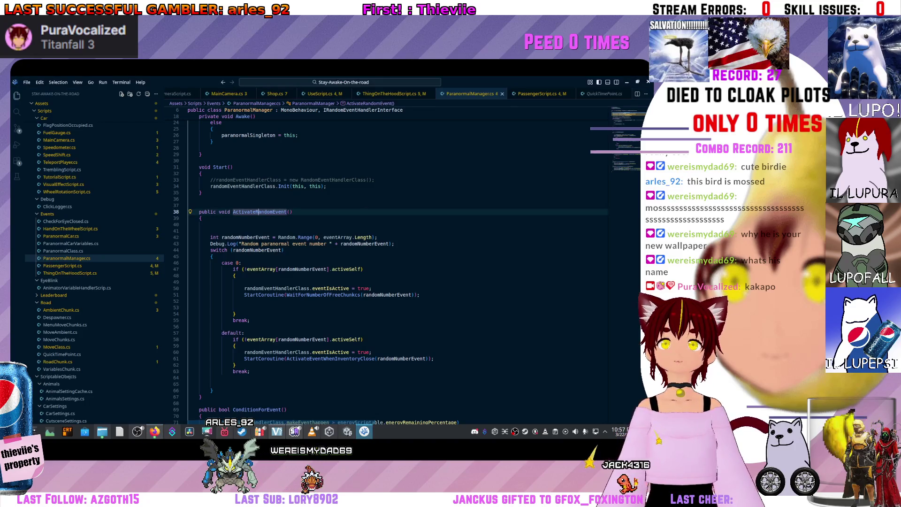
scroll(399, 262, "up", 5)
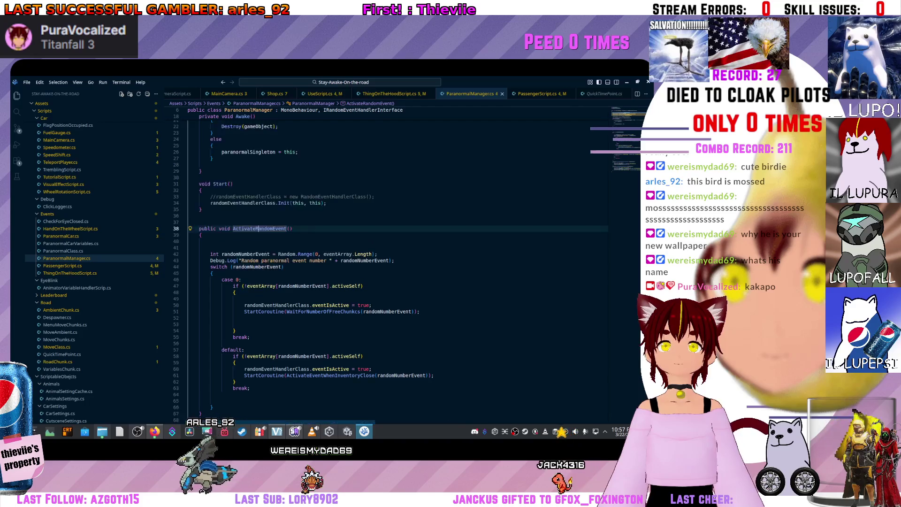
scroll(399, 263, "up", 2)
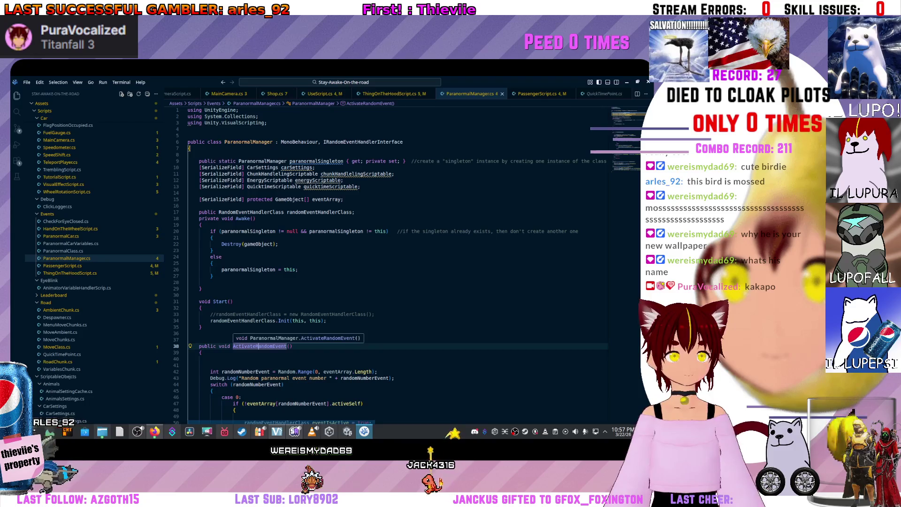
left_click(247, 346, "ctrl")
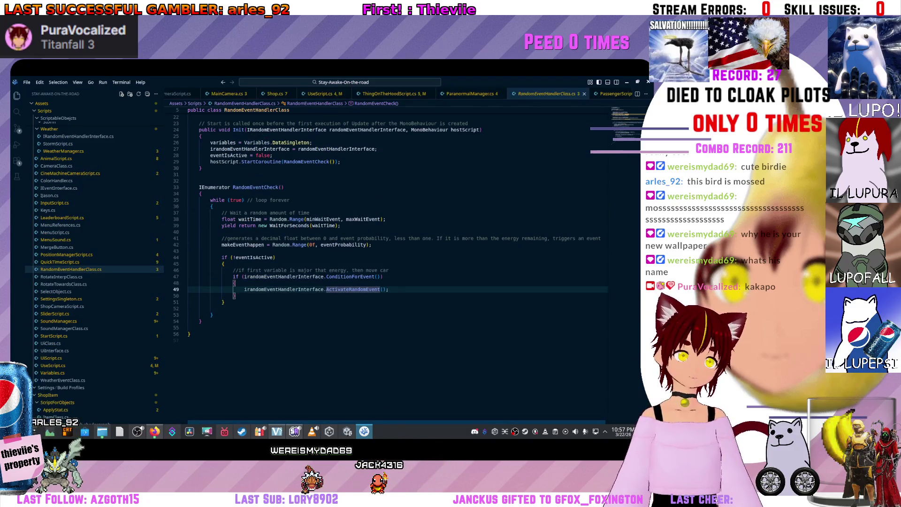
Jump to the ActivateRandomEvent implementation, inspect the Init call and open the RandomEventHandlerClass definition.
scroll(394, 263, "up", 6)
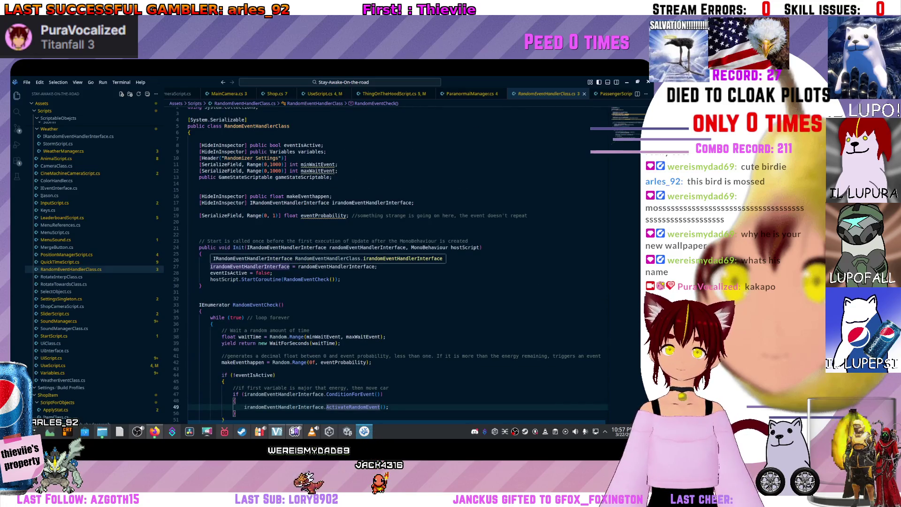
scroll(394, 262, "down", 2)
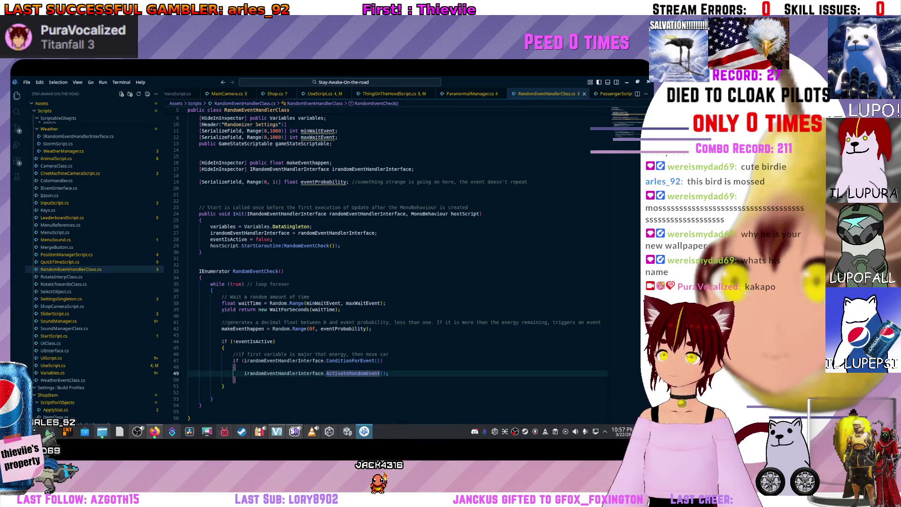
scroll(469, 93, "left", 1)
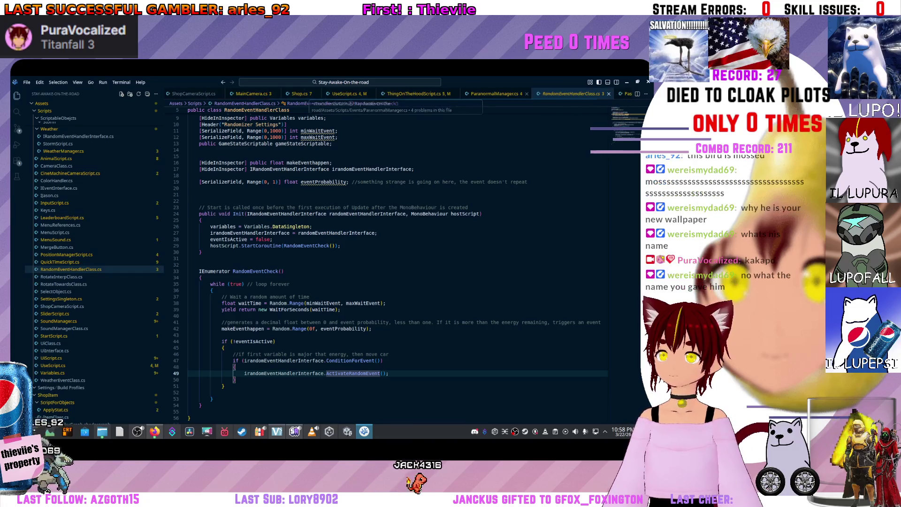
key("ctrl+F12")
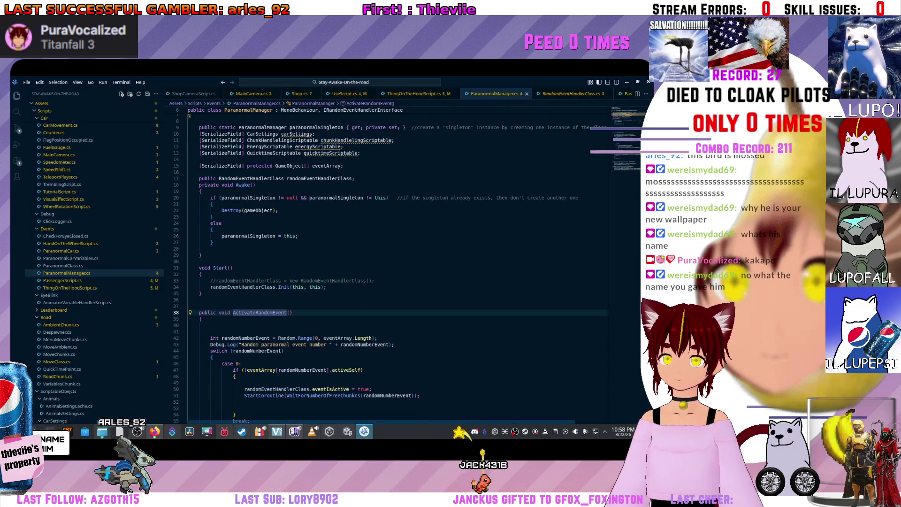
left_click(211, 286)
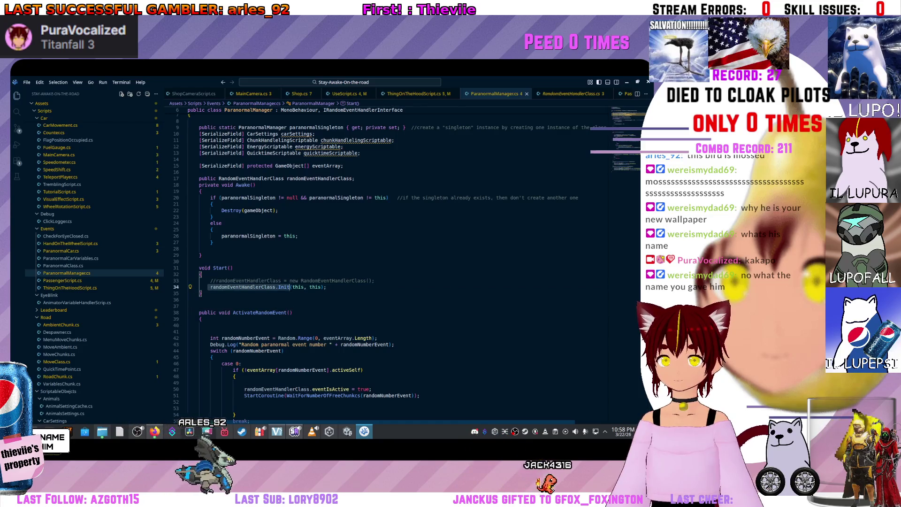
left_click(322, 287)
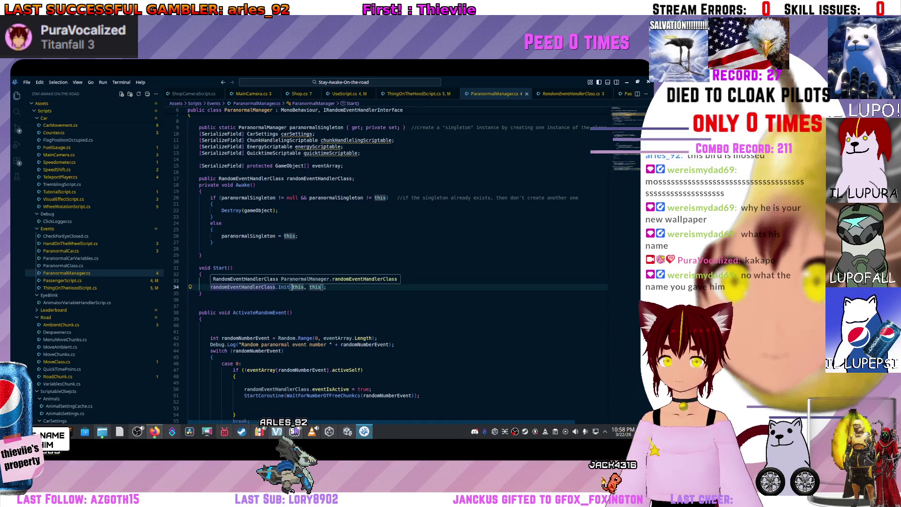
scroll(244, 287, "up", 1)
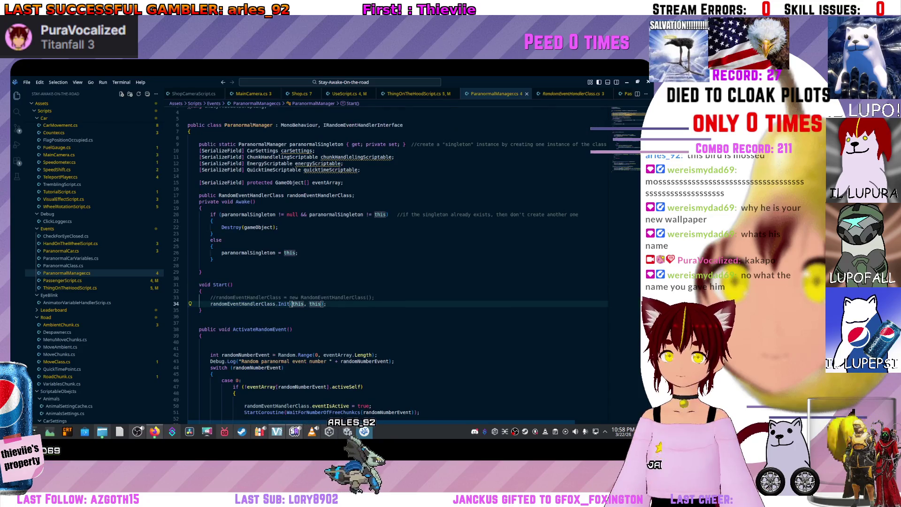
left_click(258, 303, "ctrl")
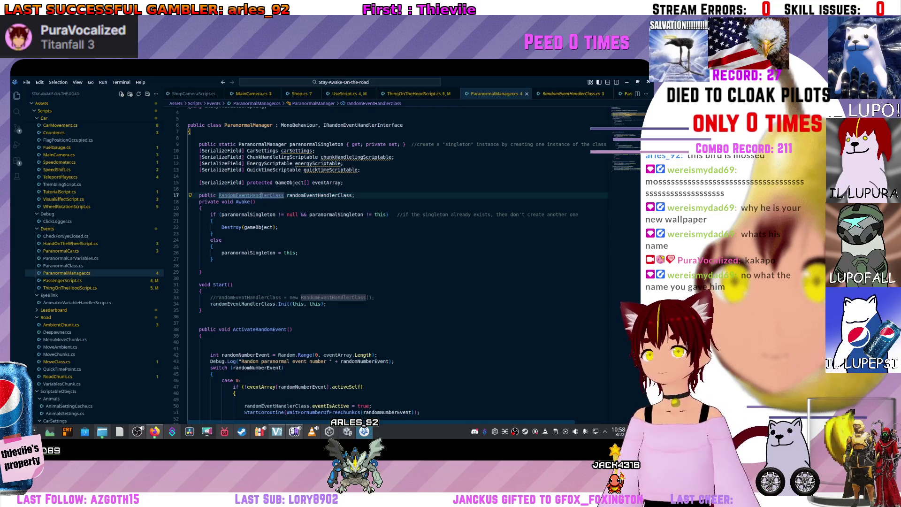
key("F12")
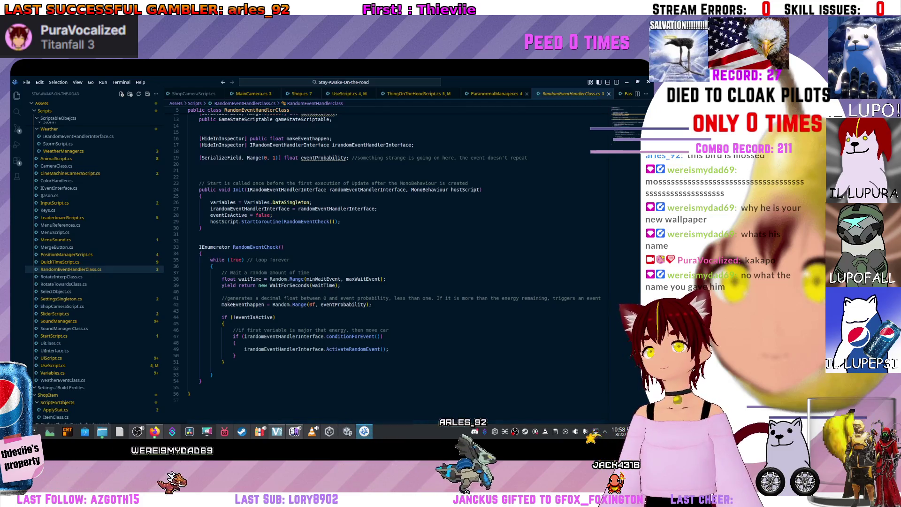
Trace between the ActivateRandomEvent call site, its implementation and the IRandomEventHandlerInterface definition.
key("alt+Left")
scroll(398, 262, "down", 5)
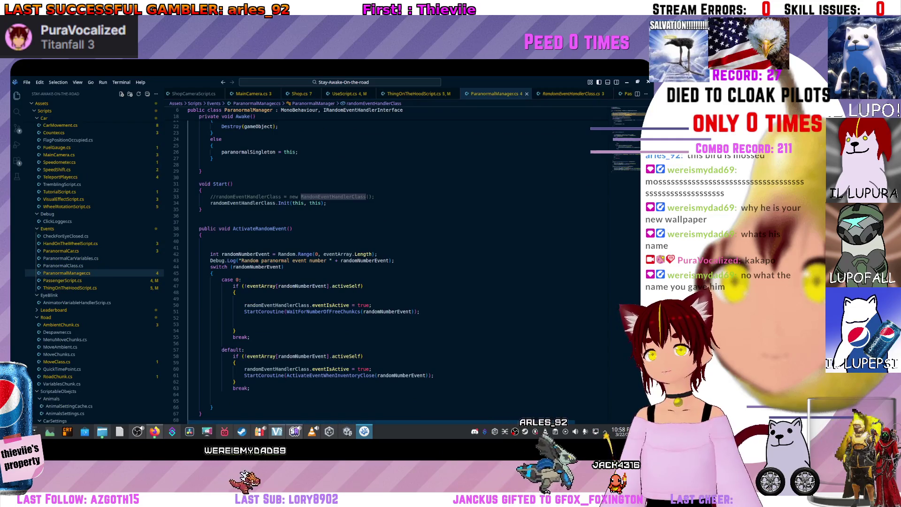
scroll(399, 263, "down", 3)
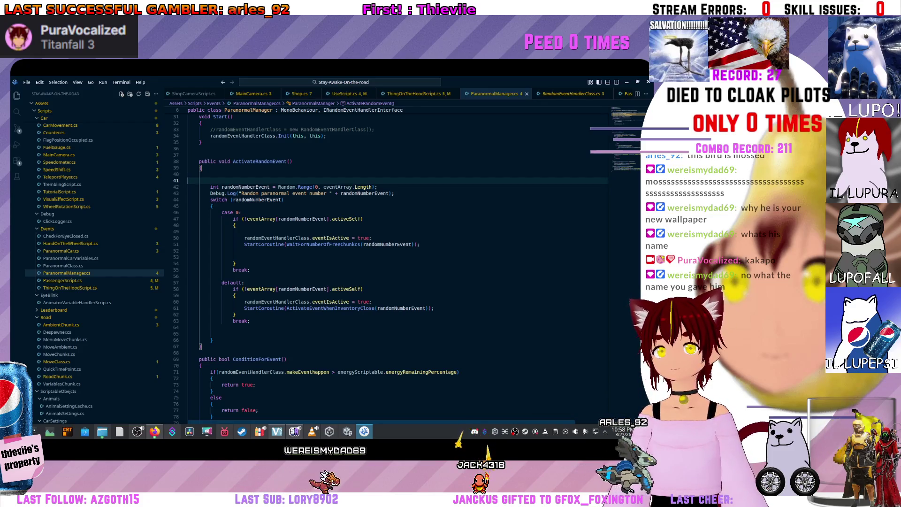
key("alt+Left")
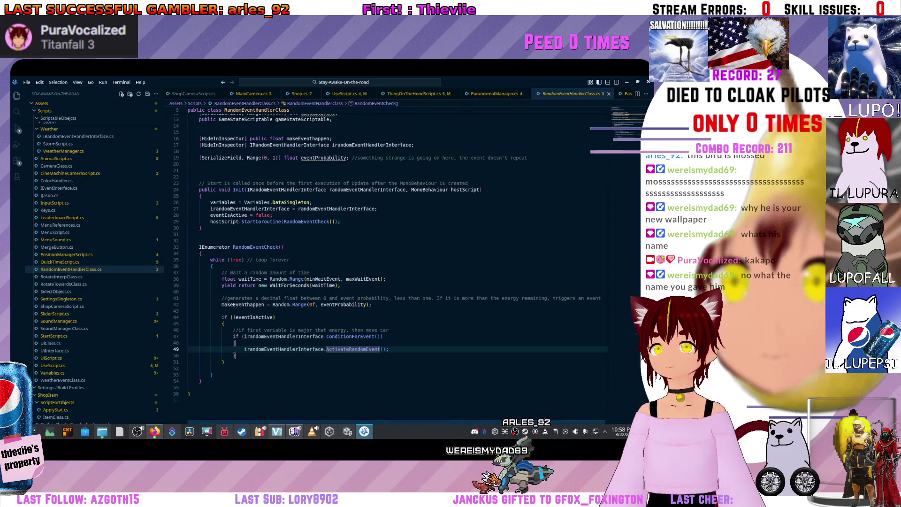
key("alt+Right")
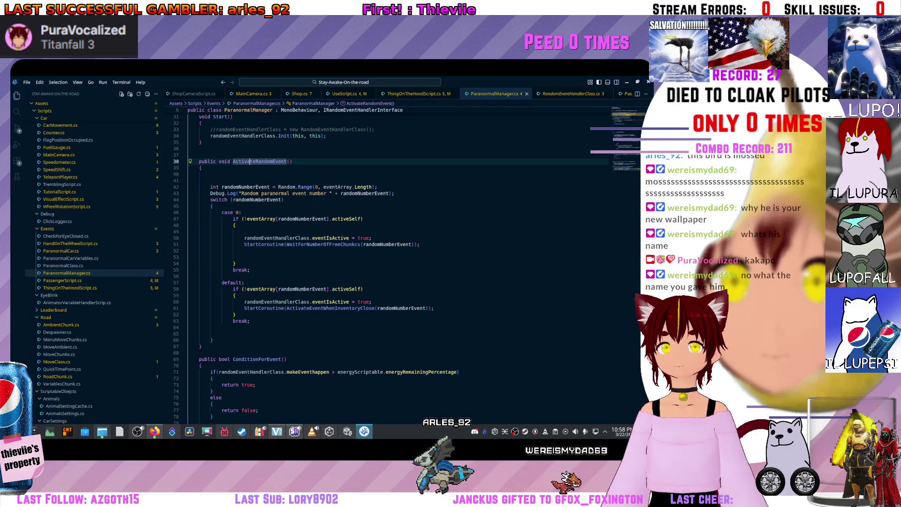
key("alt+Left")
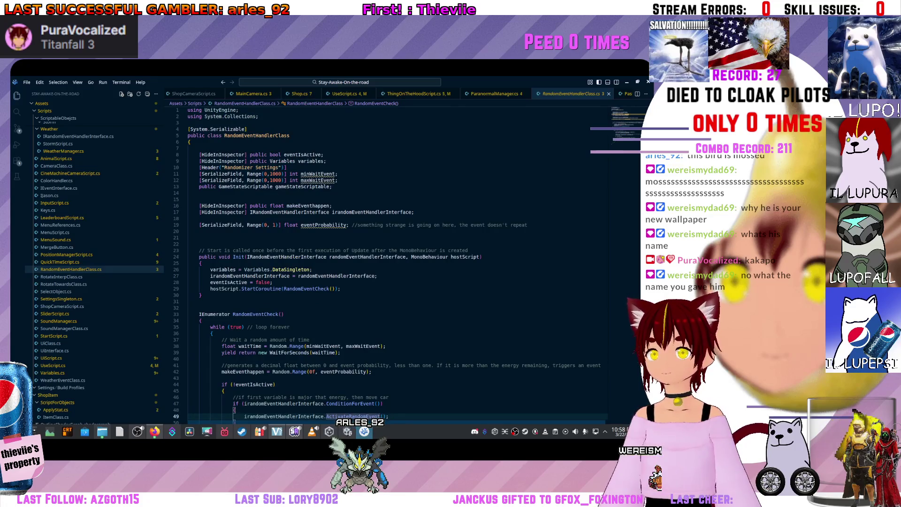
scroll(289, 212, "down", 3)
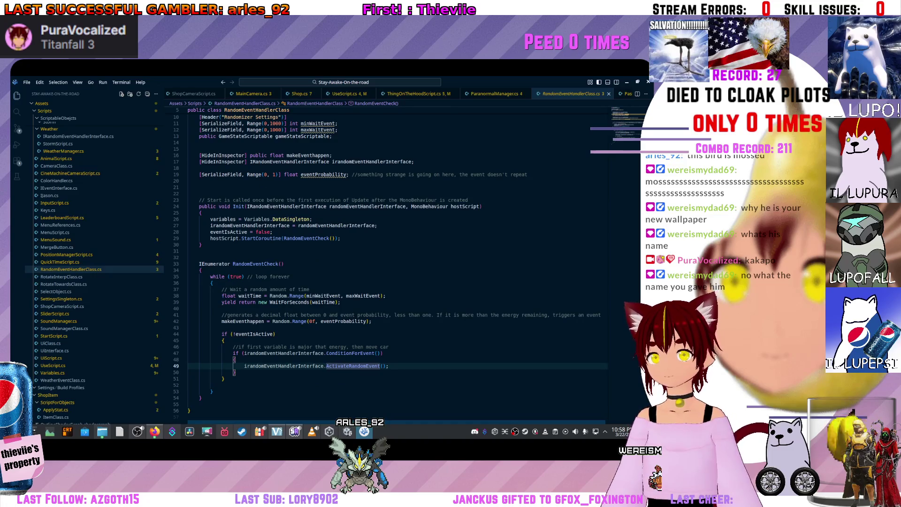
left_click(332, 162)
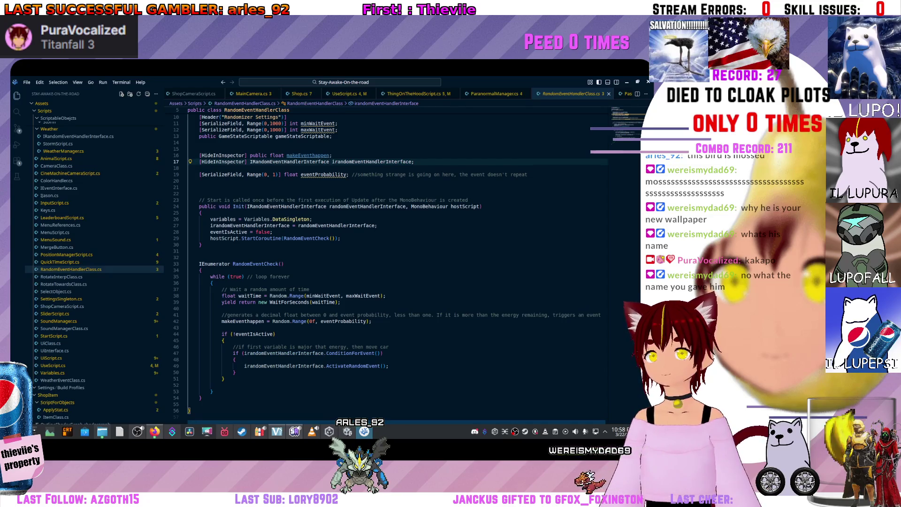
left_click(286, 161, "ctrl")
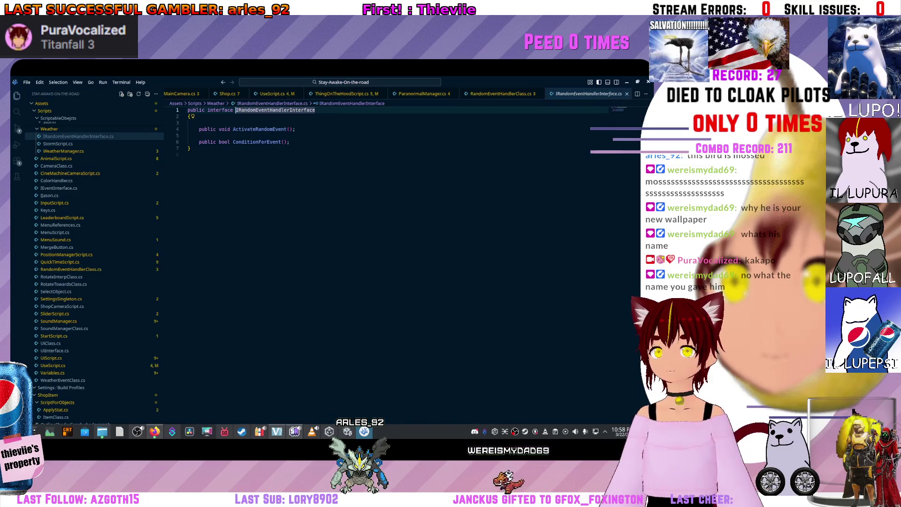
key("alt+Left")
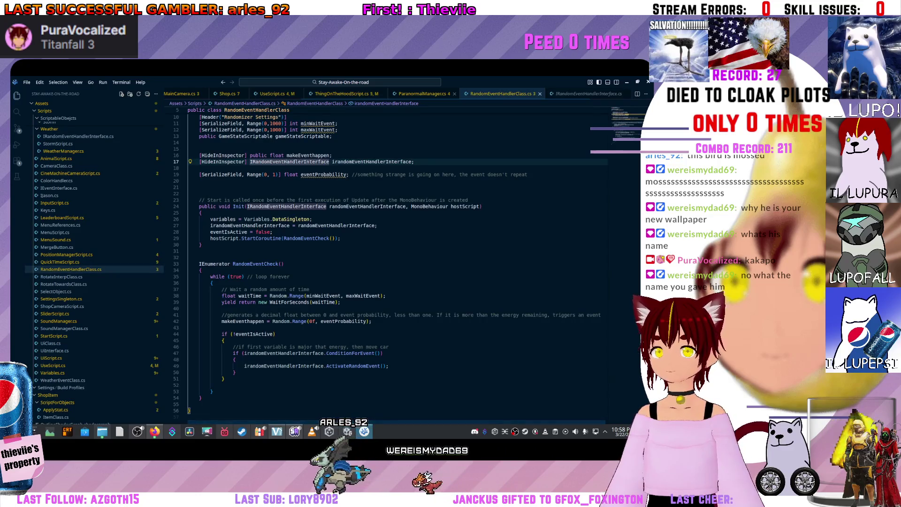
Switch to ParanormalManager.cs and add a blank line after line 9.
left_click(422, 94)
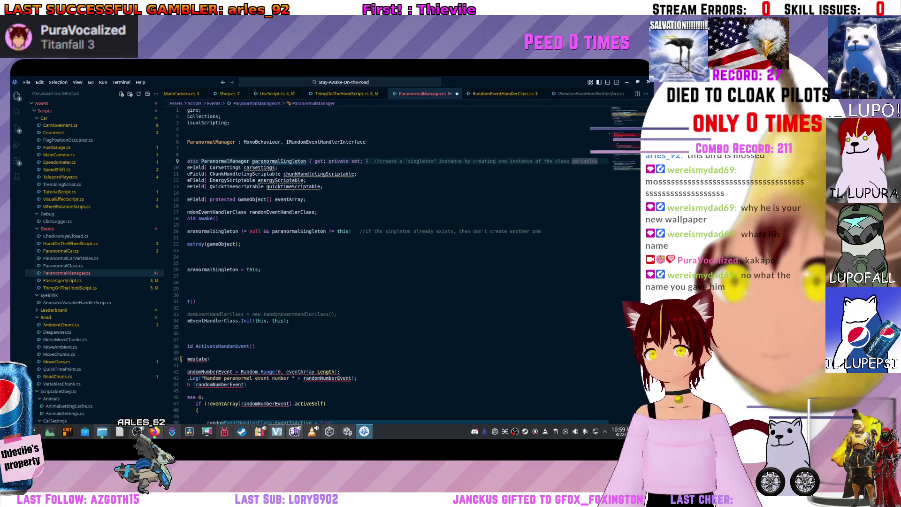
key("End")
key("Return")
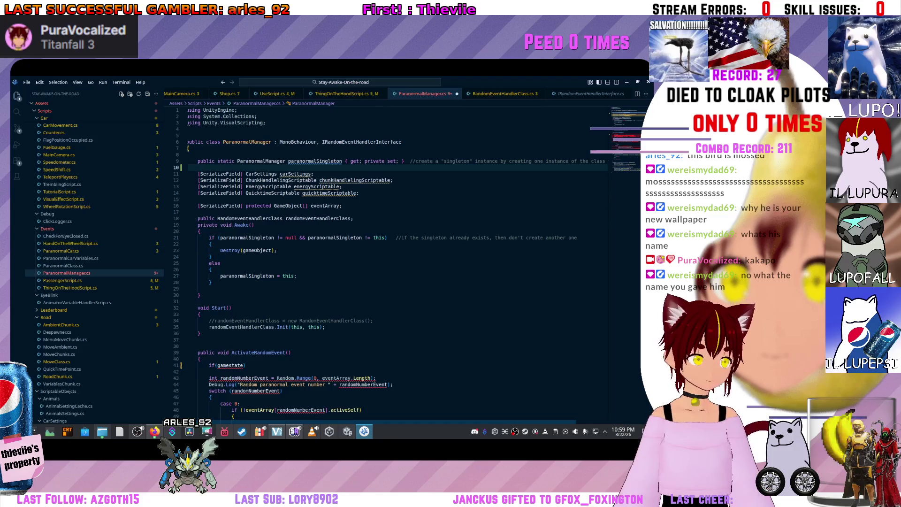
Declare '[SerializeField] GameStateScriptable gameStateScriptable;' on line 10 of ParanormalManager.cs.
type("Serial")
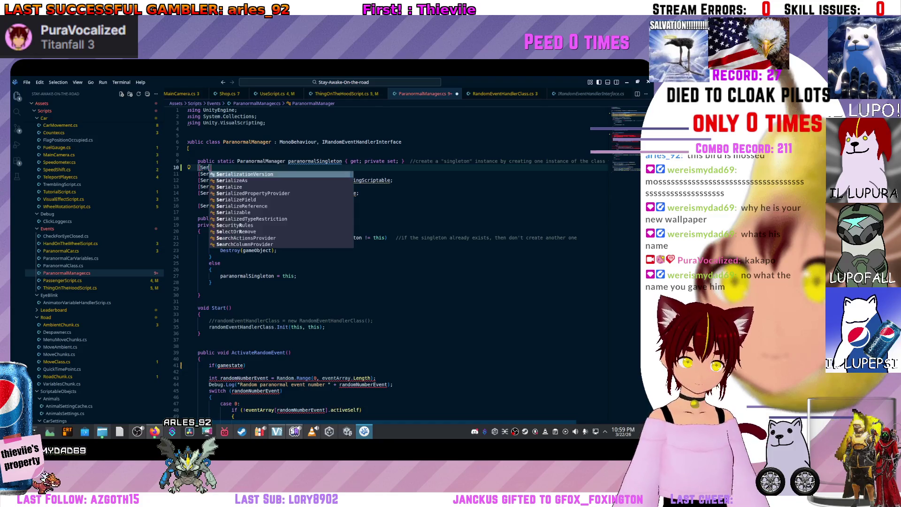
type("e")
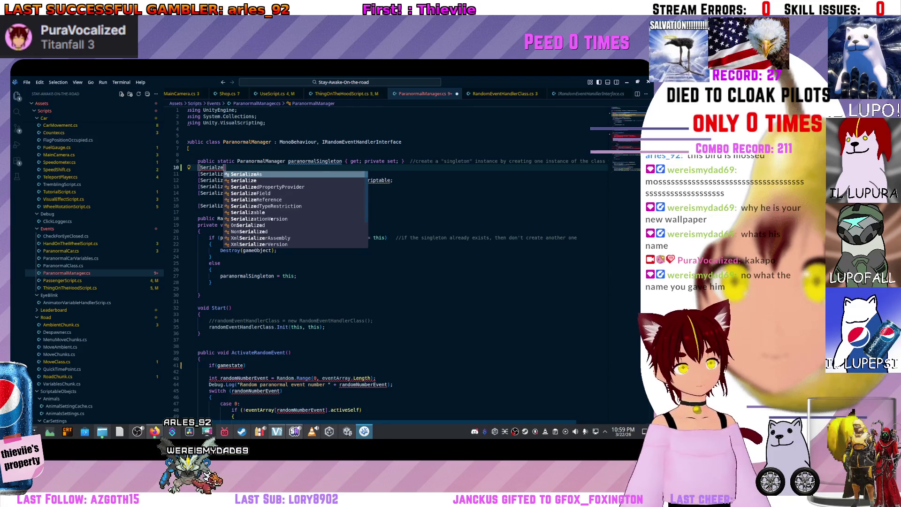
type("fiel")
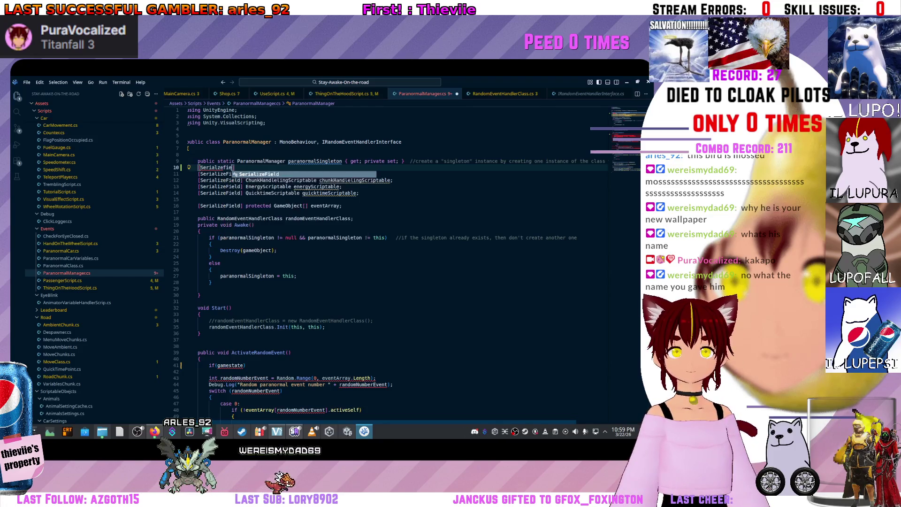
key("Tab")
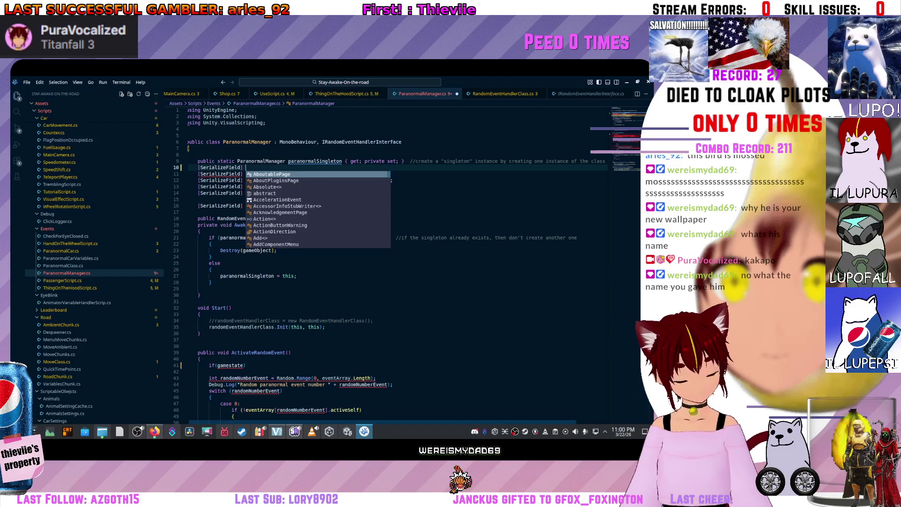
type("Game")
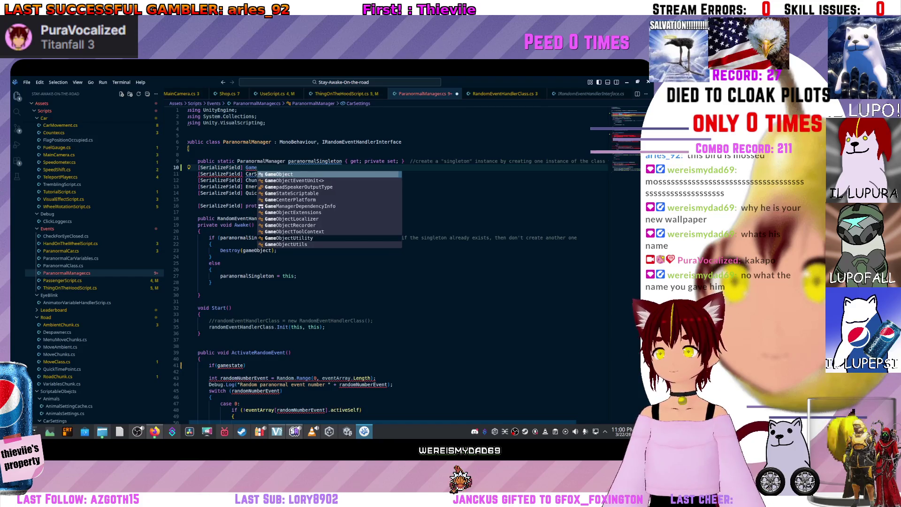
key("ctrl+BackSpace")
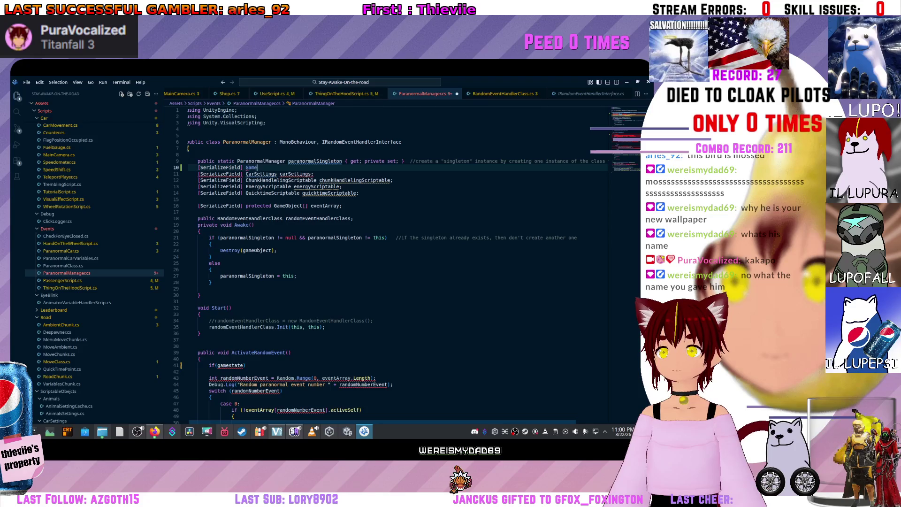
type("State")
key("Tab")
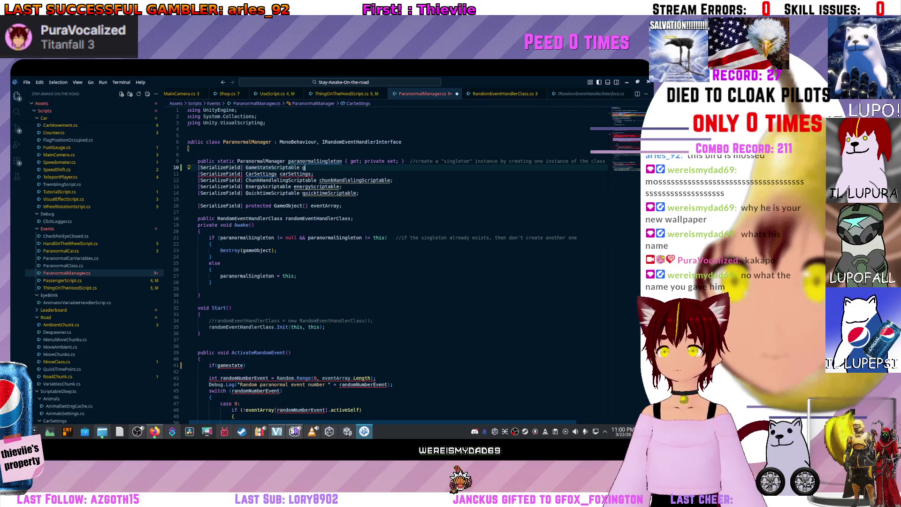
key("Tab")
type(";")
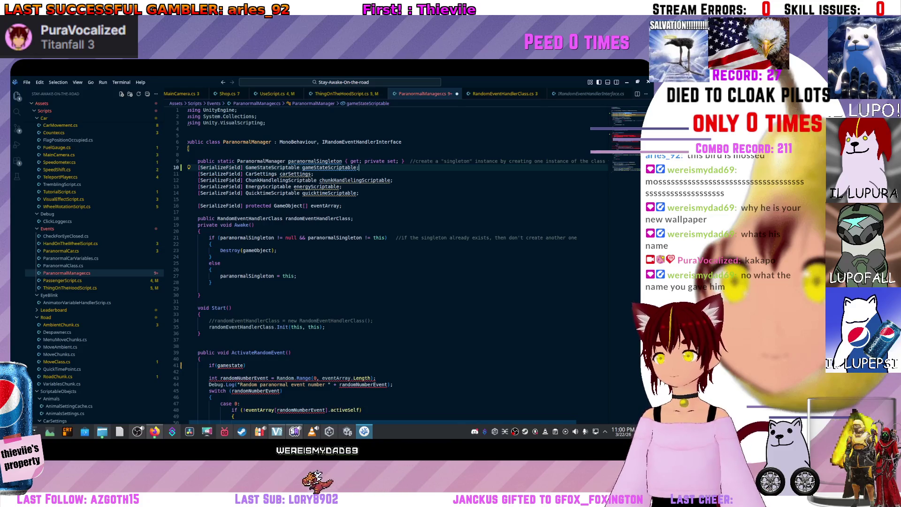
Rewrite the if condition as gameStateScriptable.gameState == GameStateScriptable.GameState.Play.
left_click(242, 365)
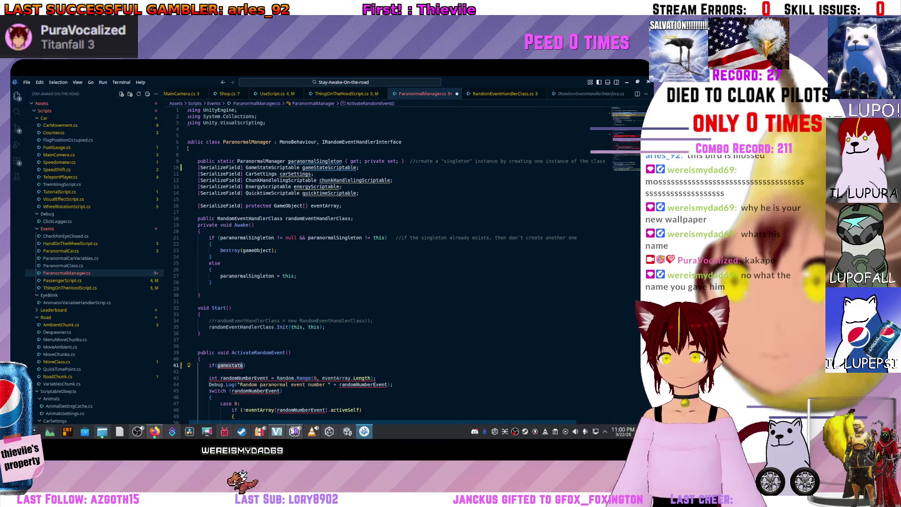
double_click(230, 365)
key("BackSpace")
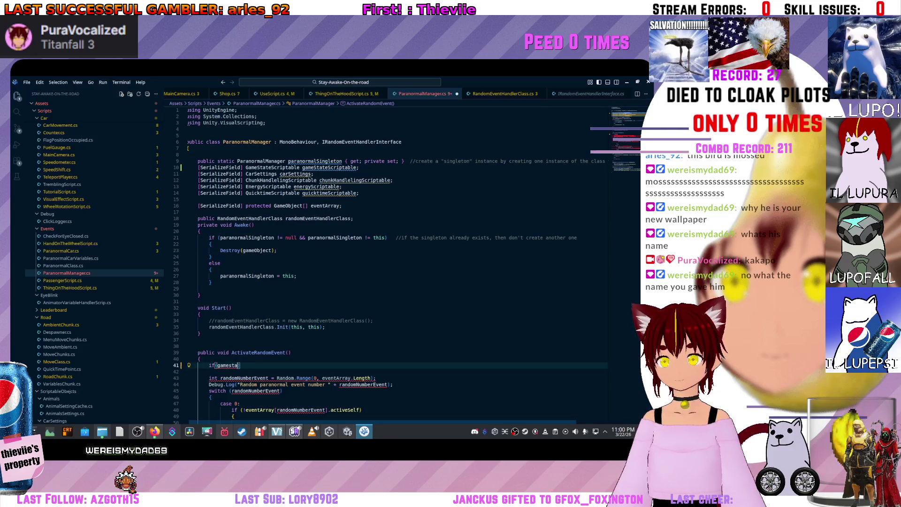
type("tate")
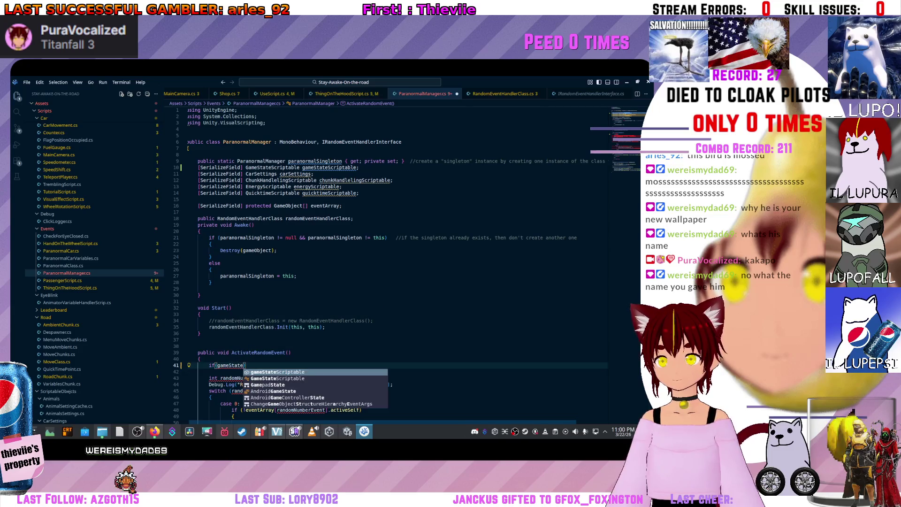
key("Tab")
type(".game")
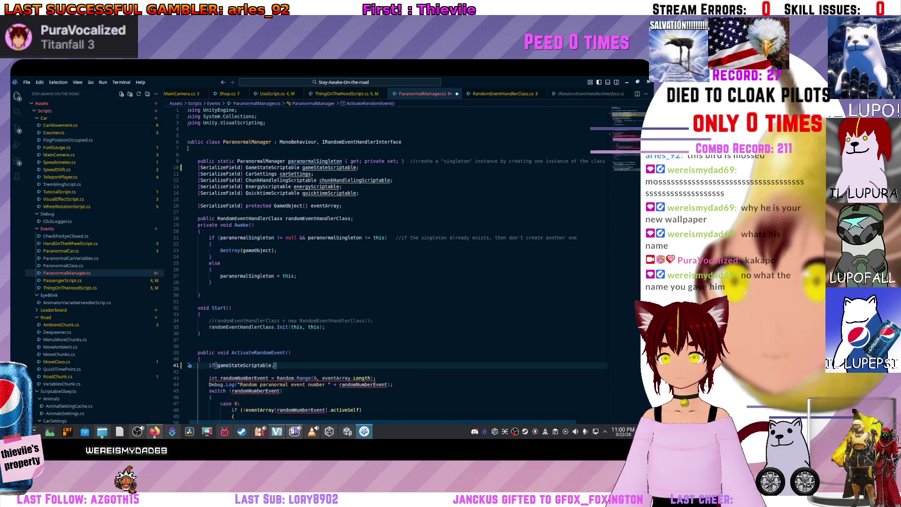
key("Tab")
key("BackSpace")
key("ctrl+space")
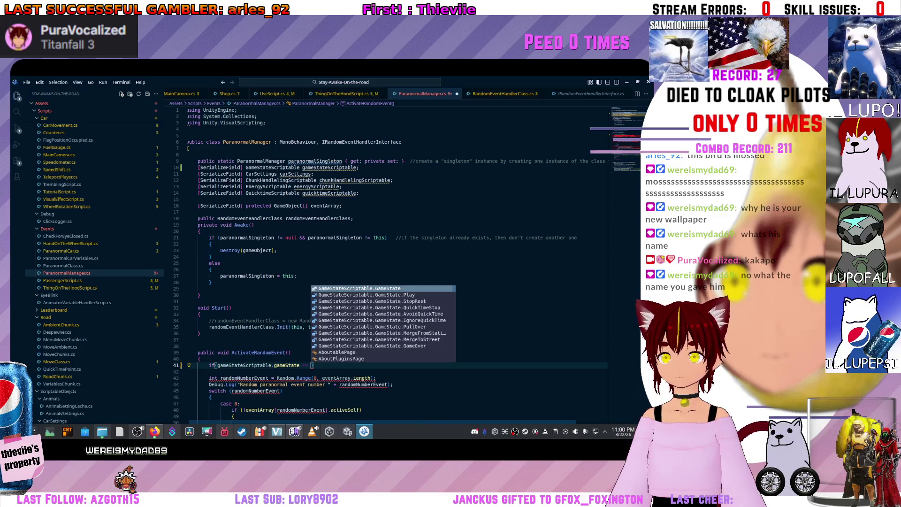
type("ù")
key("Return")
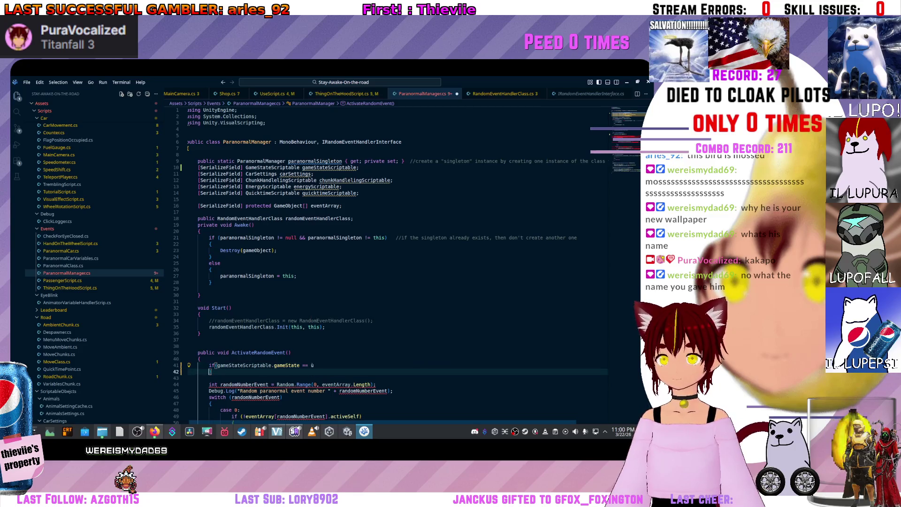
key("BackSpace")
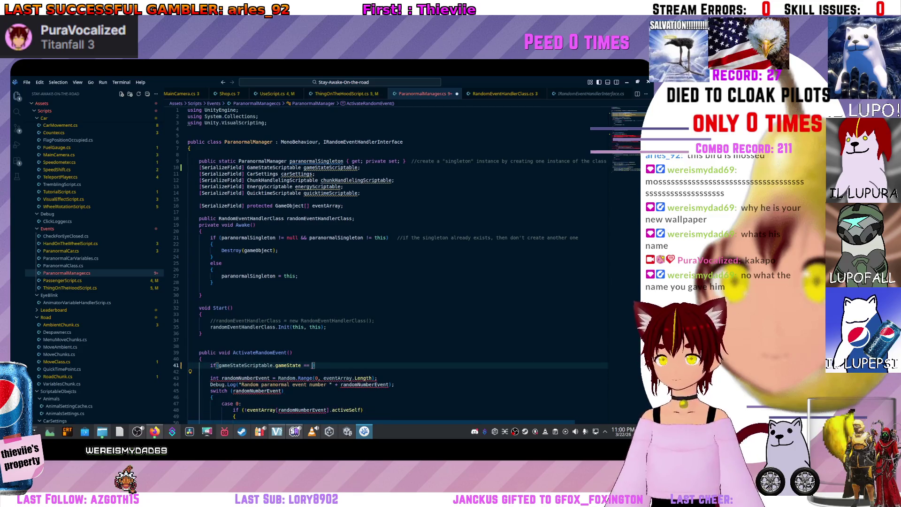
type("game")
key("Down")
key("Down")
key("Down")
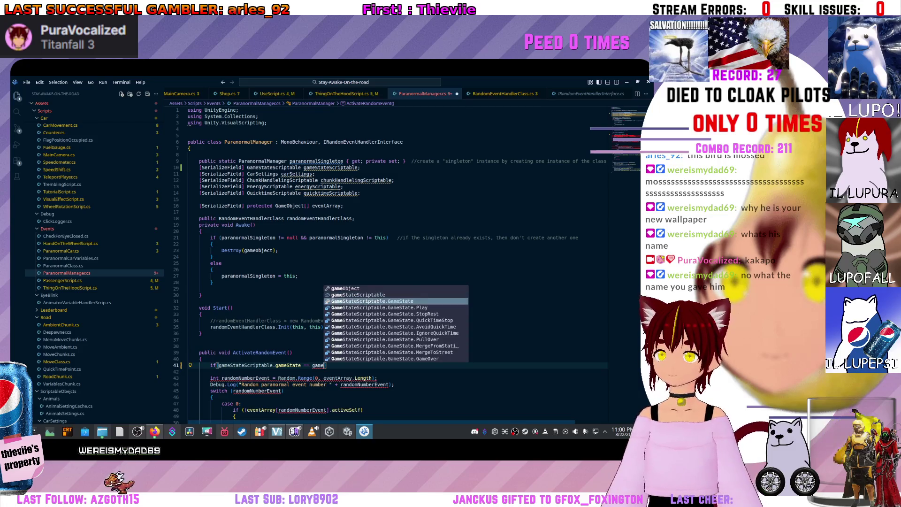
key("Tab")
Open a brace block under the if and move the random event code into it, indented.
key("Return")
key("Return")
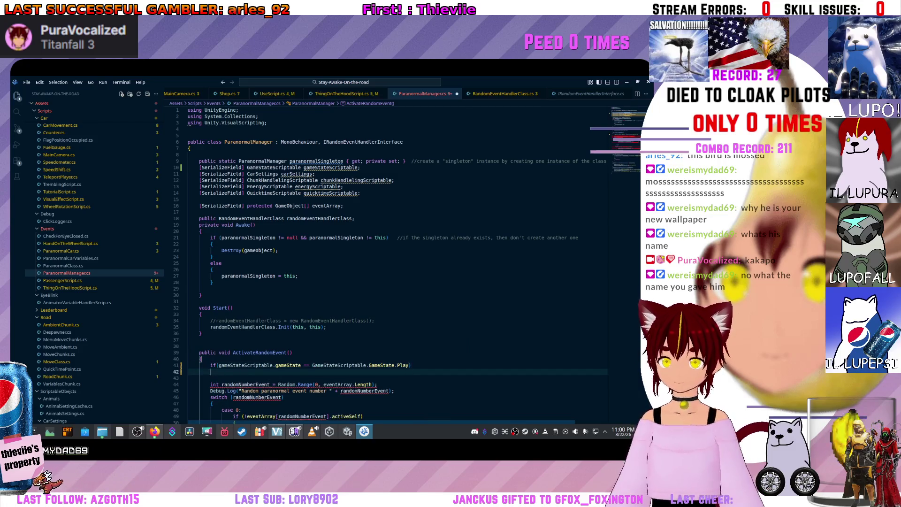
key("BackSpace")
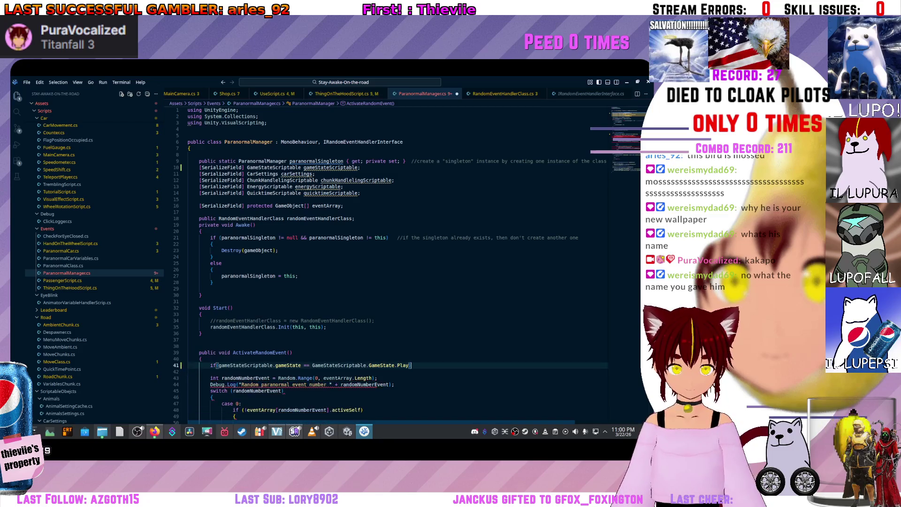
type("{")
key("Return")
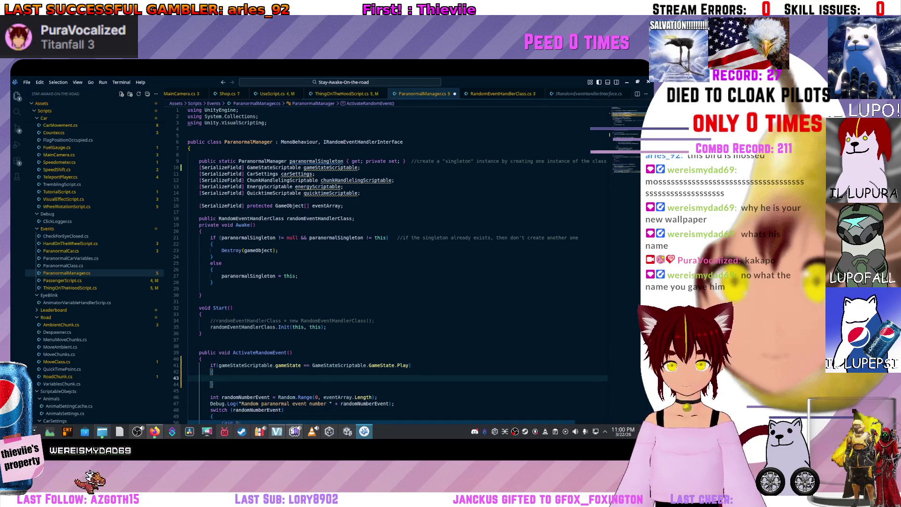
scroll(375, 258, "down", 3)
scroll(376, 268, "down", 5)
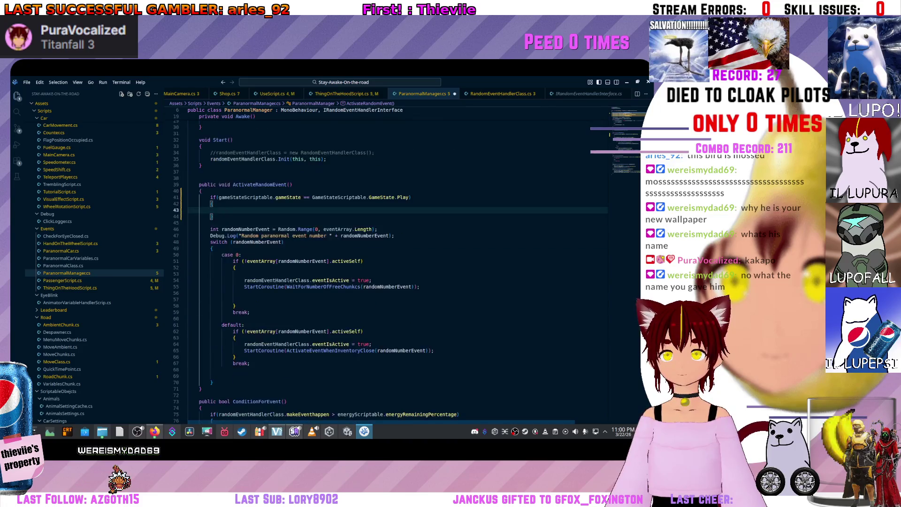
left_click_drag(214, 383, 189, 223)
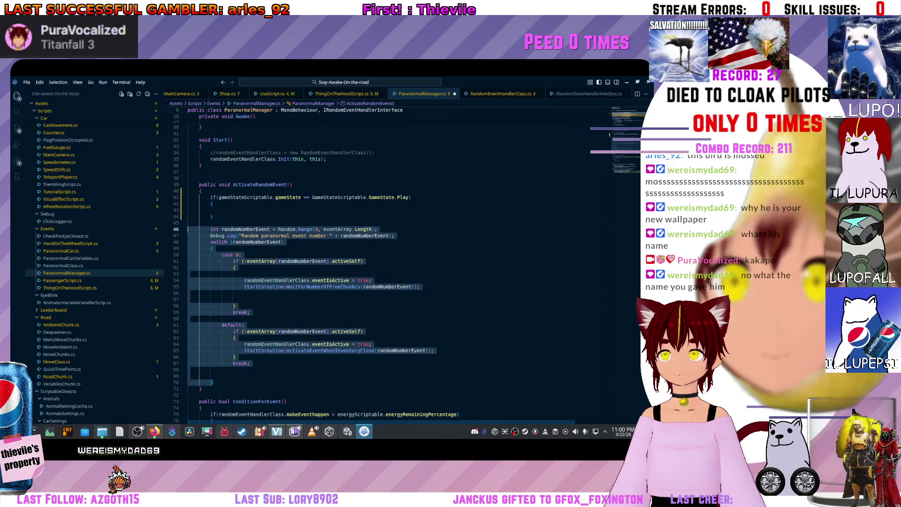
key("alt+Up")
key("alt+Up")
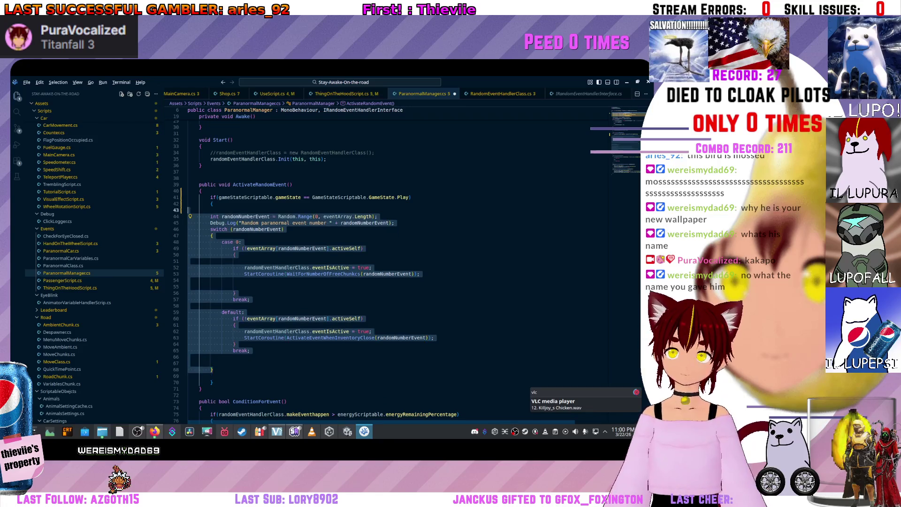
key("Tab")
left_click(245, 325)
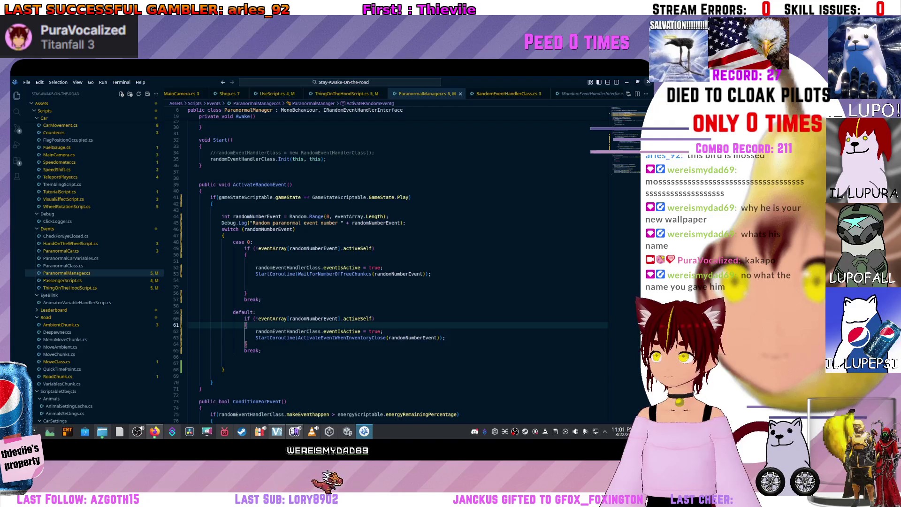
key("super+d")
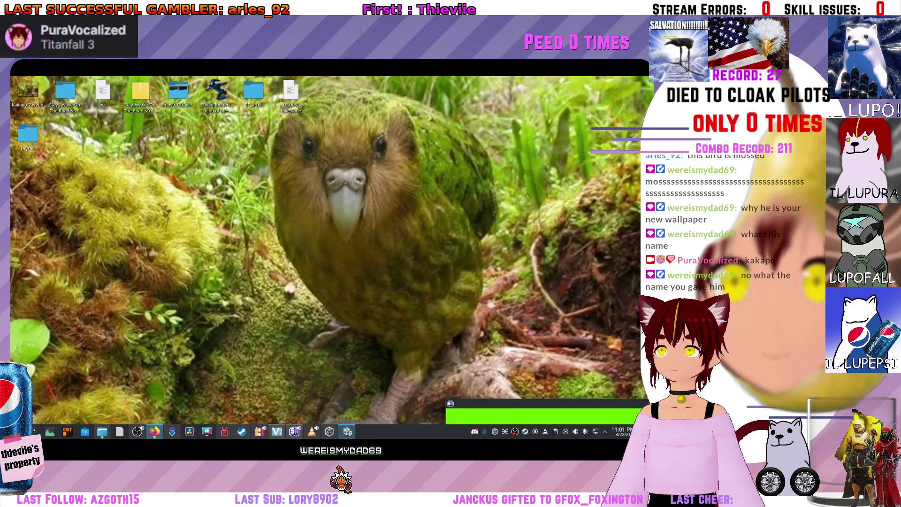
Bring Unity forward, show the Project panel and enter Play mode.
mouse_move(348, 431)
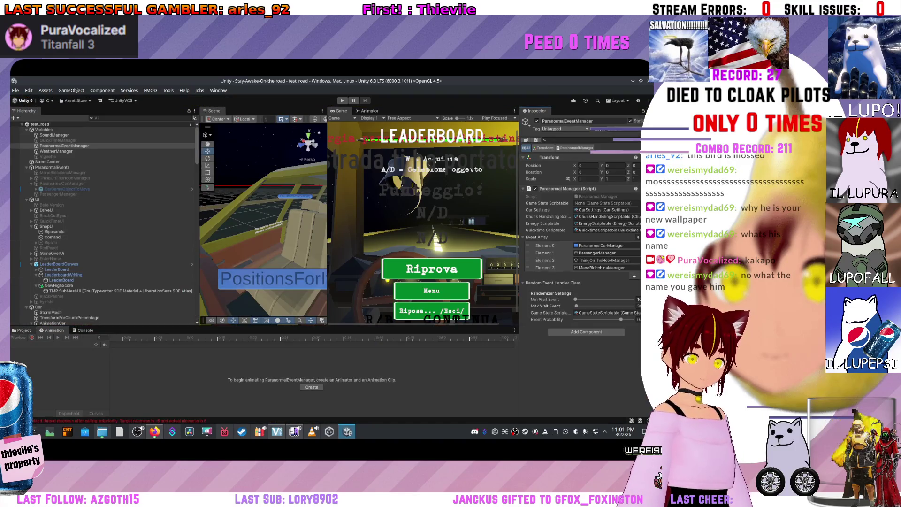
left_click(21, 330)
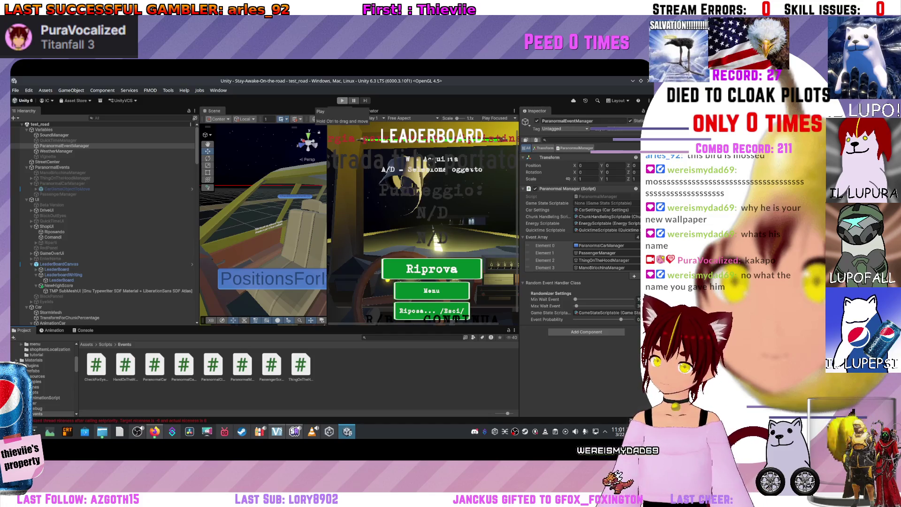
left_click(342, 100)
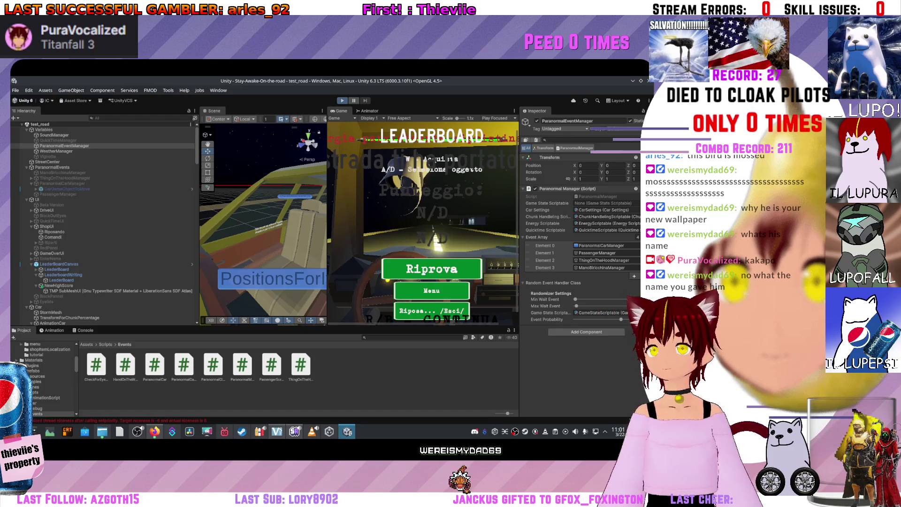
Retry the run via Riprova, drive to the shop offering Caffè at 200,00$, and select Variables.
key("Return")
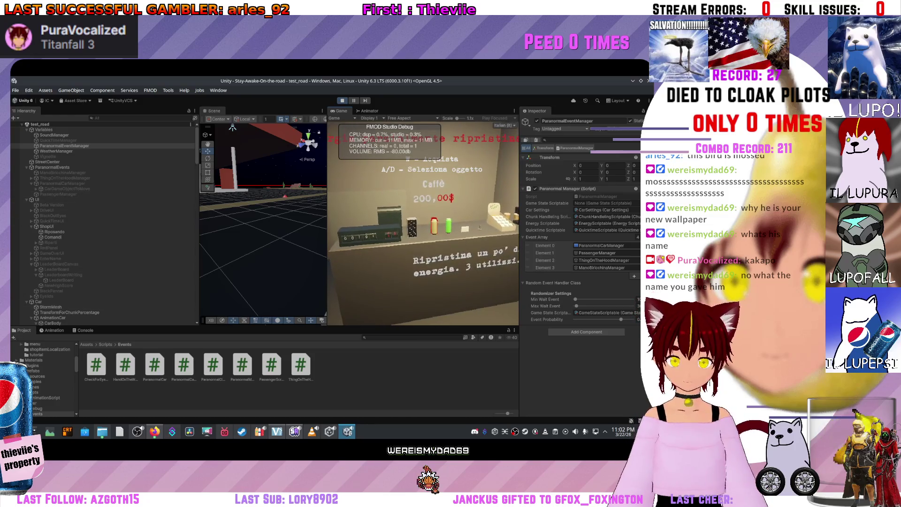
left_click(43, 130)
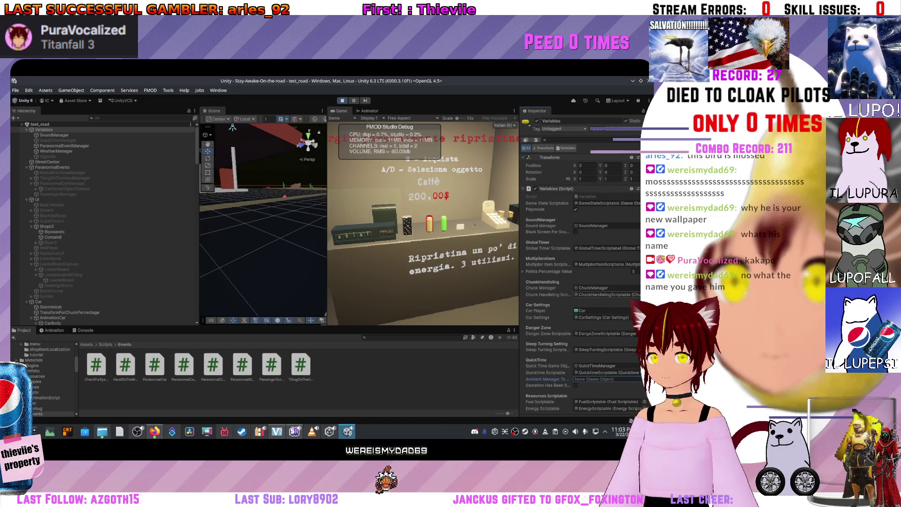
Set Chunk Passed Points to 9999 in the ChunkHandleling asset.
double_click(605, 294)
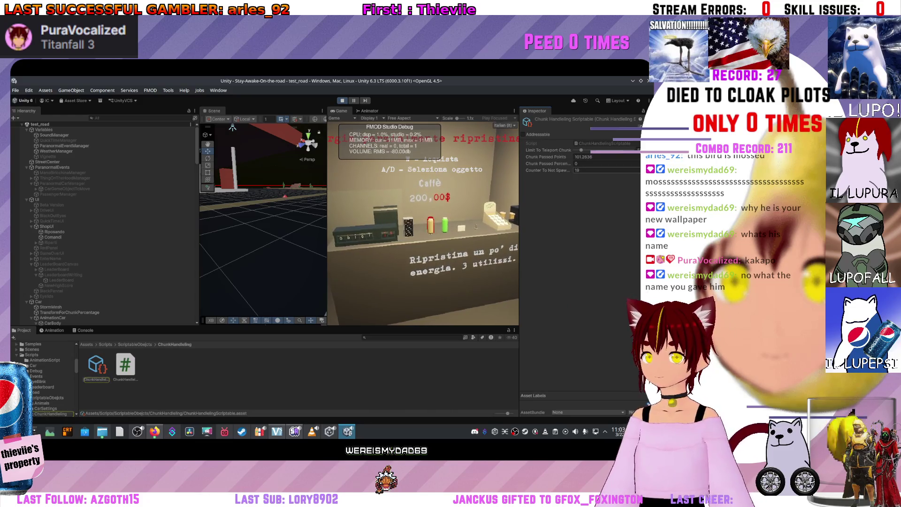
left_click(584, 157)
type("9999")
key("Return")
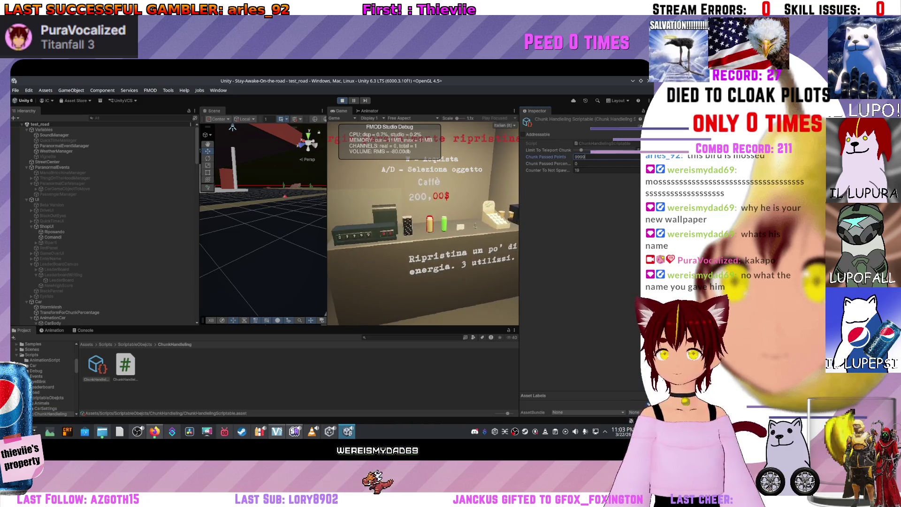
Buy an Energy Drink, a Caffè and another Energy Drink, then leave the shop.
key("d")
key("w")
key("d")
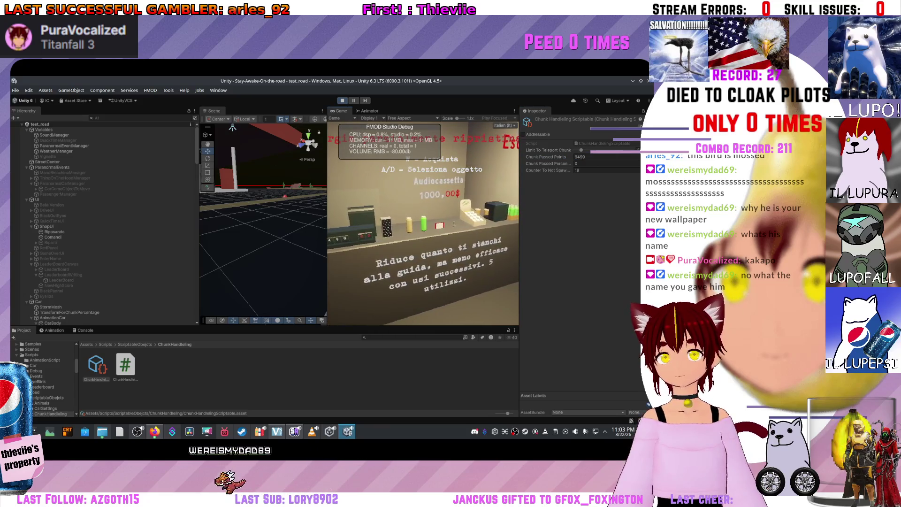
key("d")
key("w")
key("d")
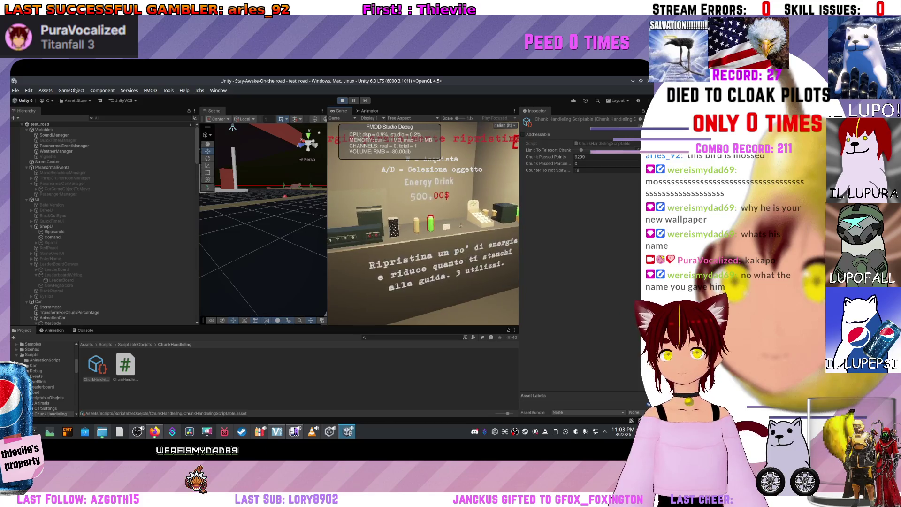
key("w")
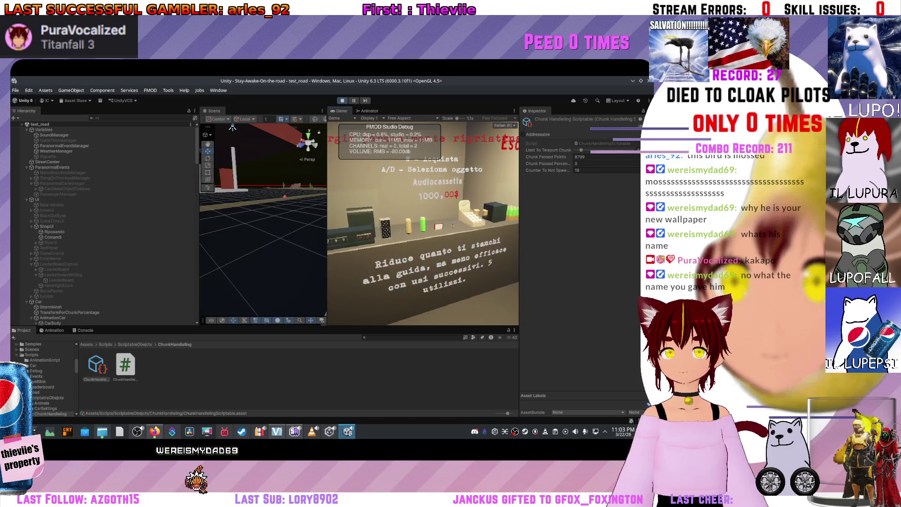
key("d")
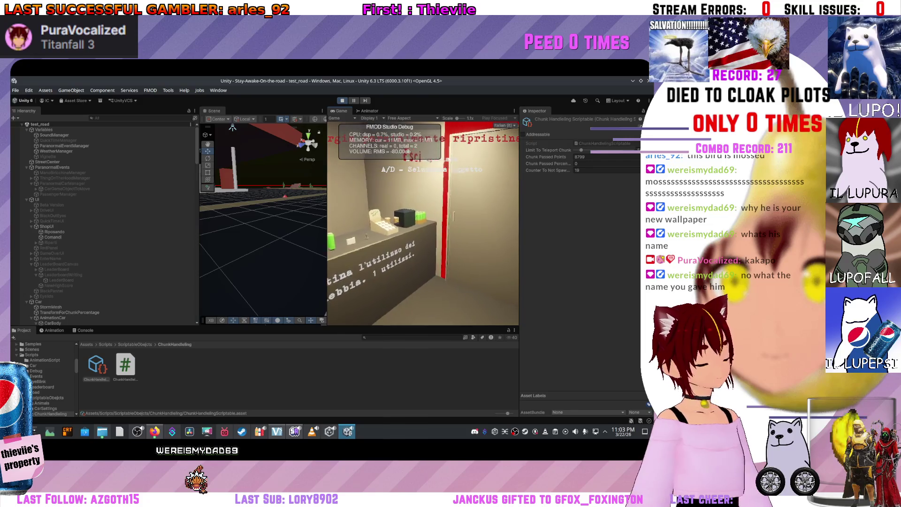
key("Escape")
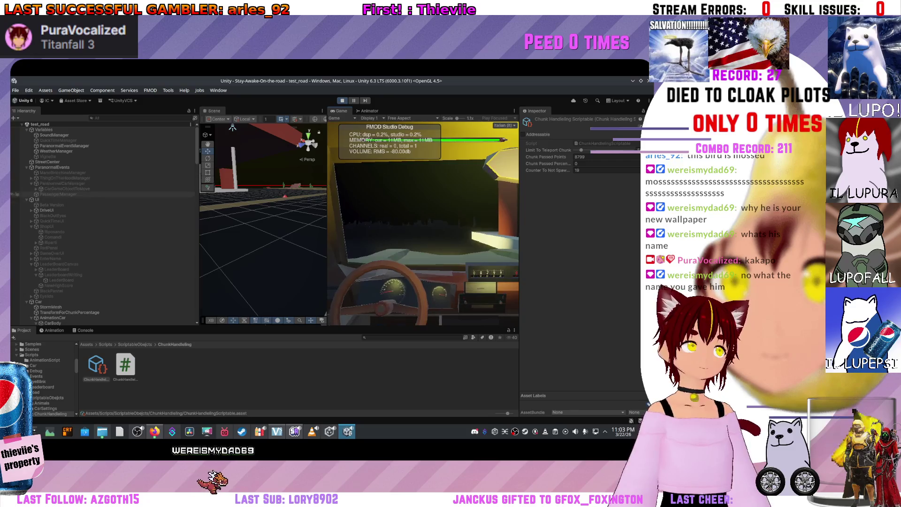
Frame PassengerManager, activate Passenger_Seat_Idle and frame PassangerTransform in the Scene view.
left_click(58, 194)
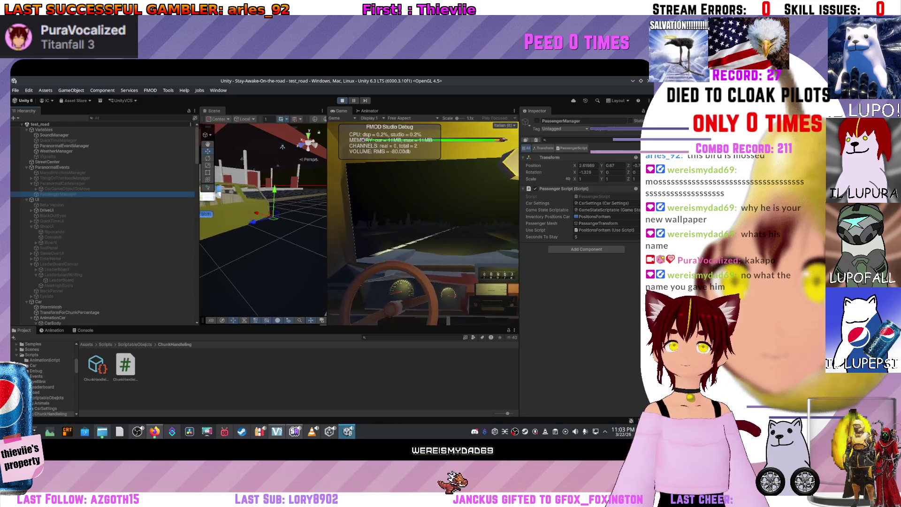
key("f")
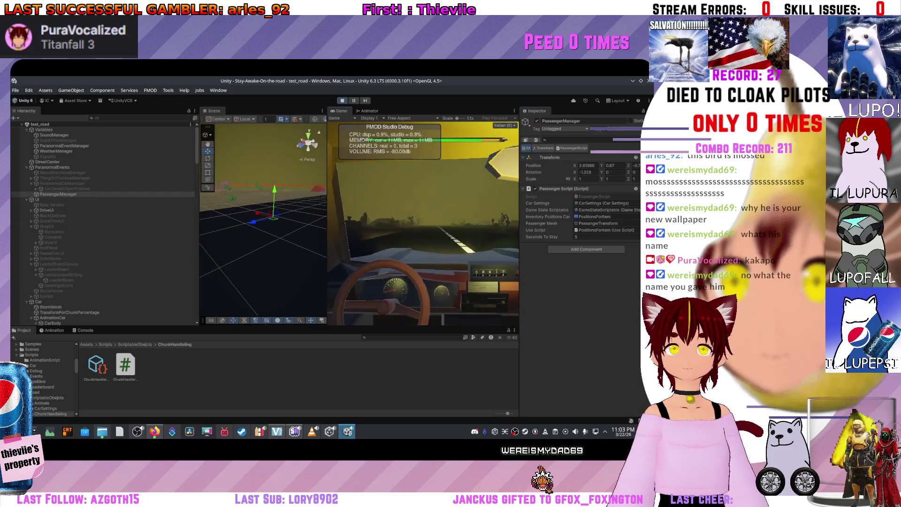
scroll(103, 221, "down", 5)
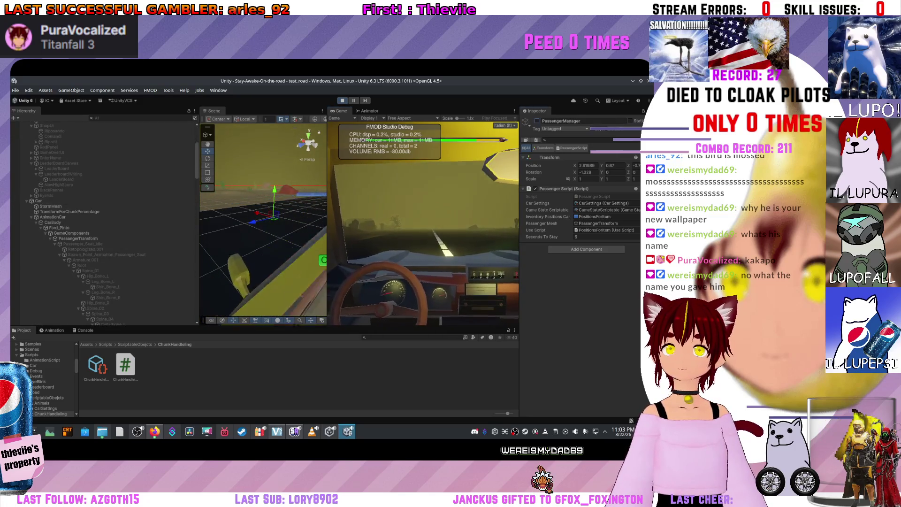
double_click(79, 244)
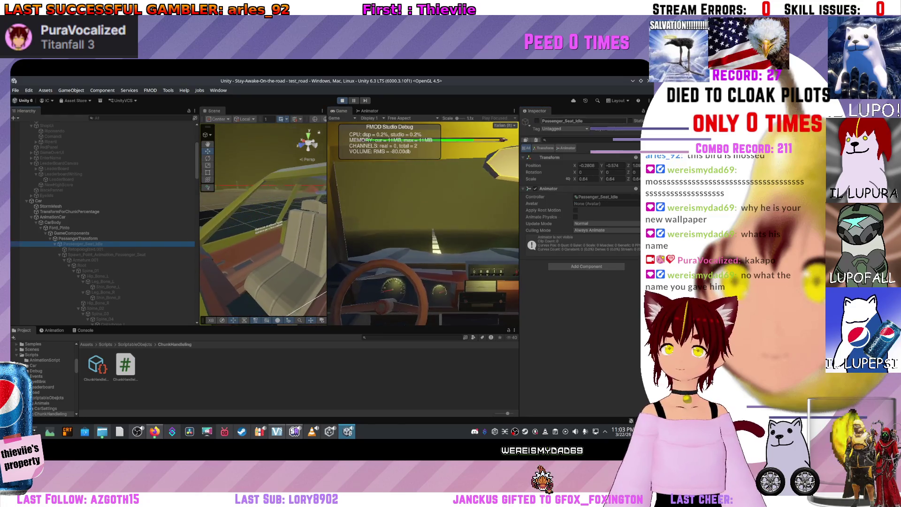
key("alt+shift+a")
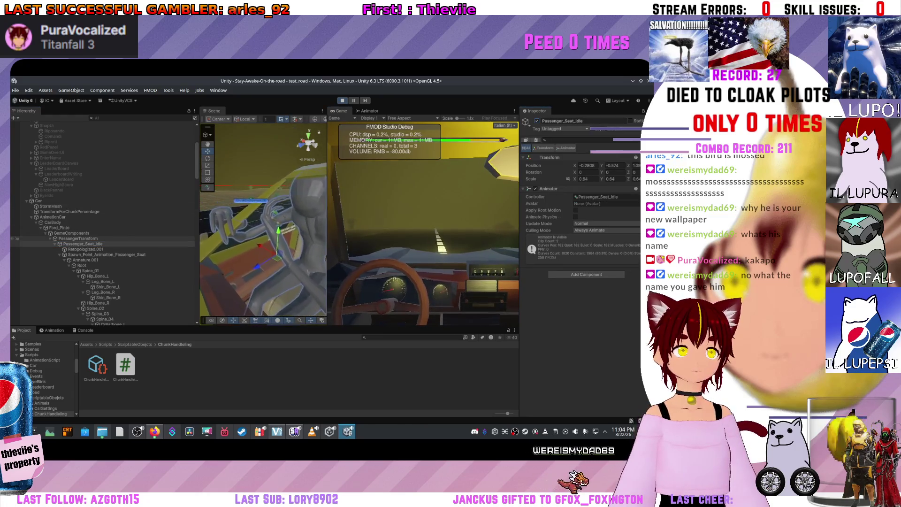
double_click(78, 239)
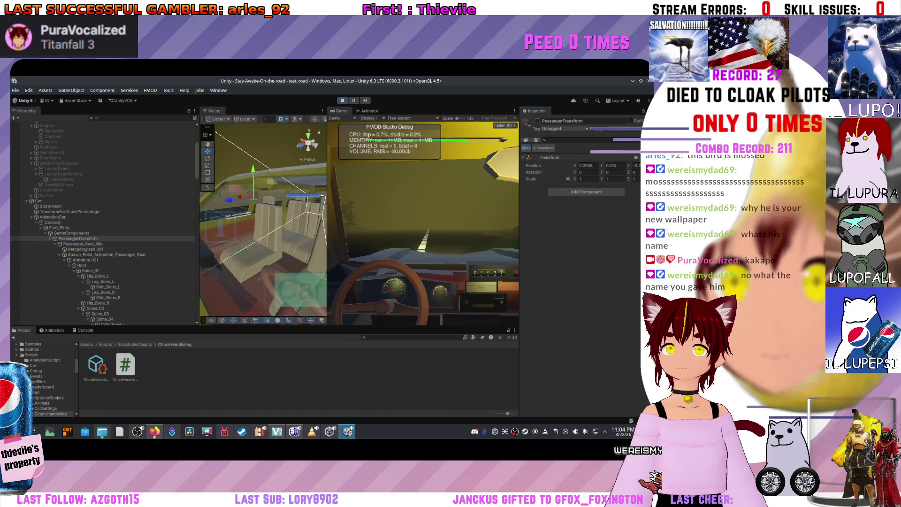
scroll(103, 223, "up", 5)
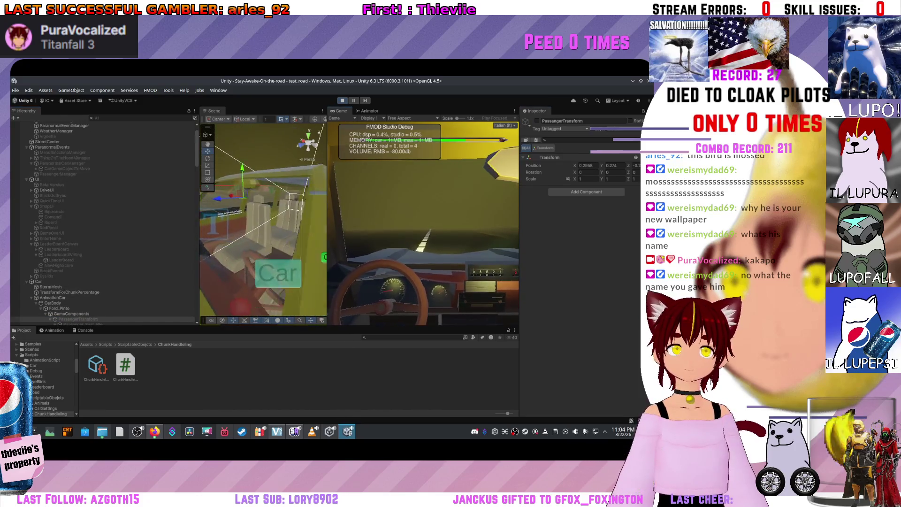
scroll(19, 169, "up", 2)
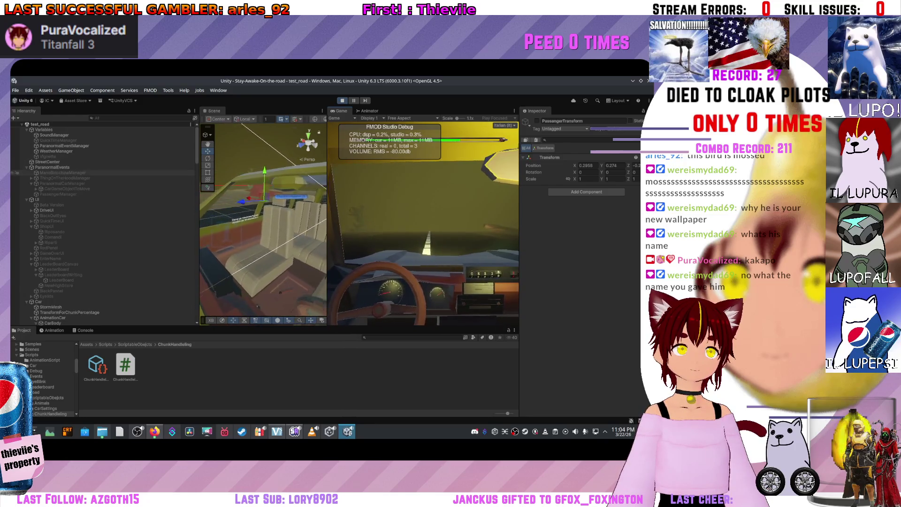
left_click(16, 194)
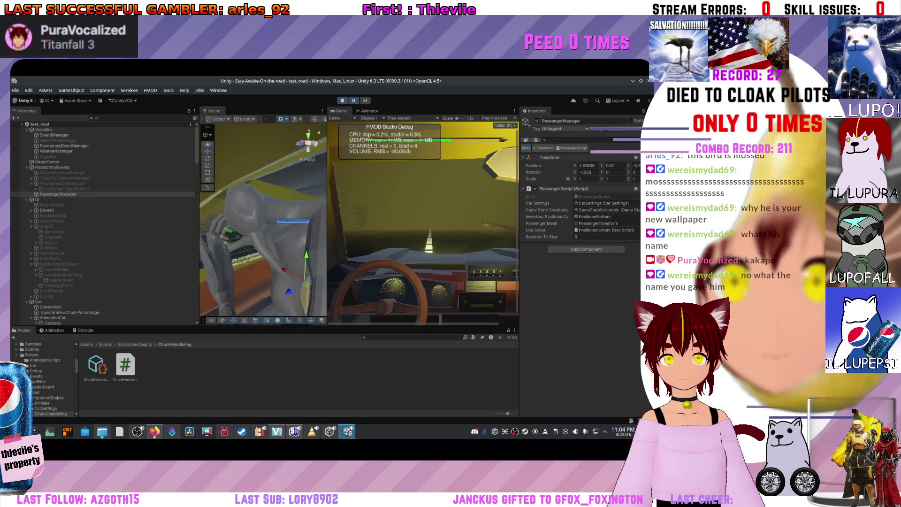
Select Inventario - tutorial, Soda_Can and the Coffe(Clone)(Clone) item to view its Apply Stat script.
left_click(297, 300)
left_click(265, 265)
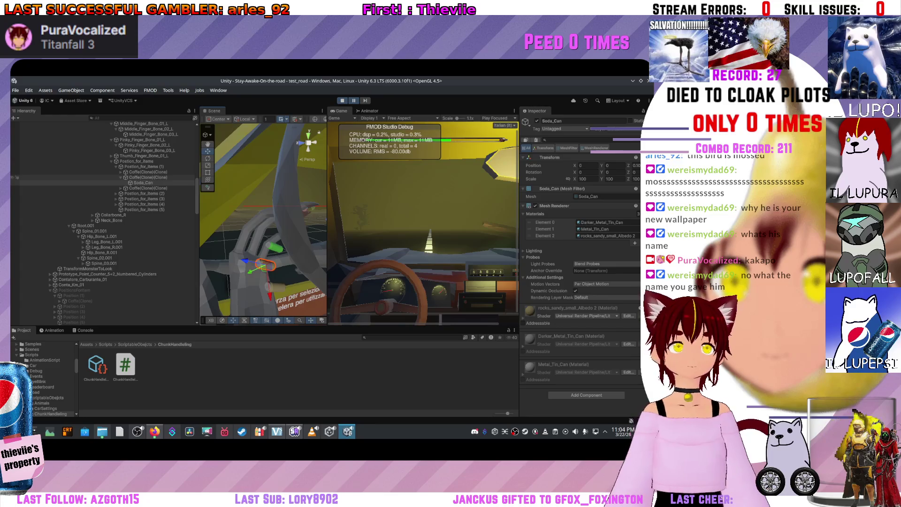
left_click(17, 178)
left_click(16, 172)
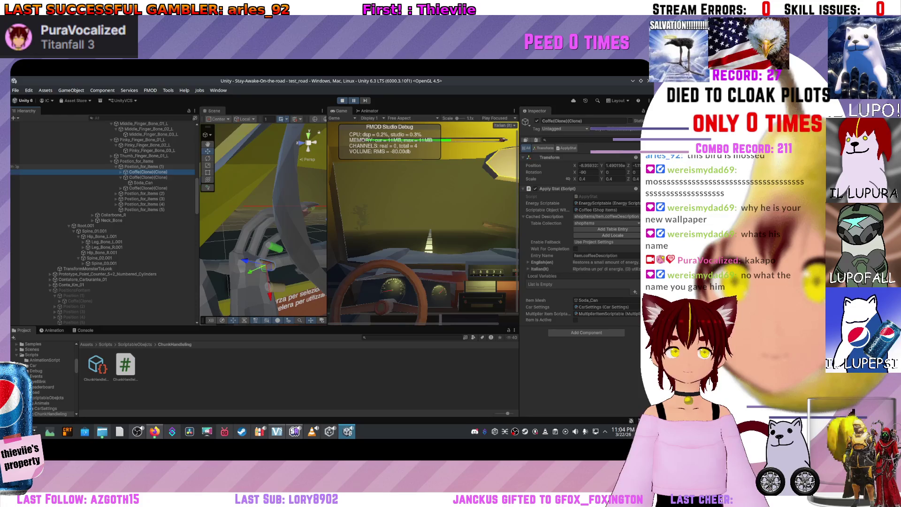
During play, scale Postion_for_items (1) to 6.7 after trying 8.6 and 4.02, then stop the game.
left_click(17, 166)
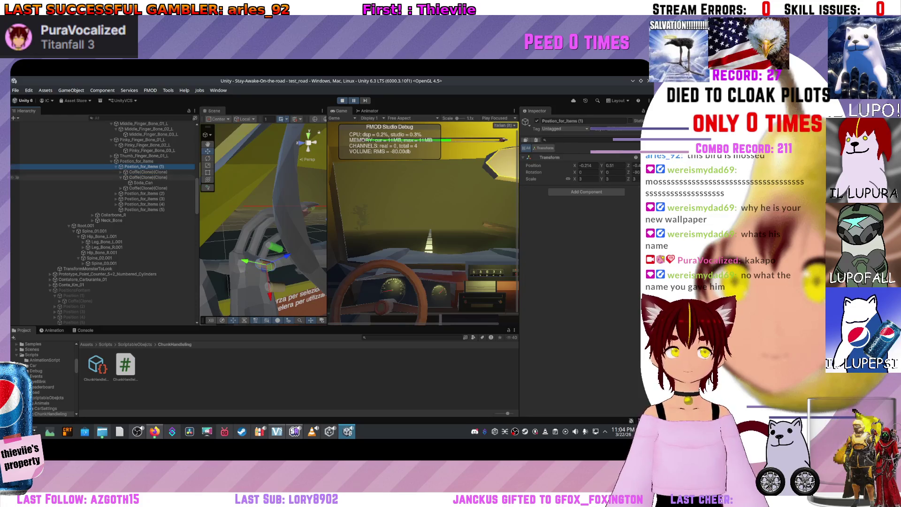
left_click(584, 179)
type("8.6")
key("BackSpace")
key("BackSpace")
key("BackSpace")
type("4.02")
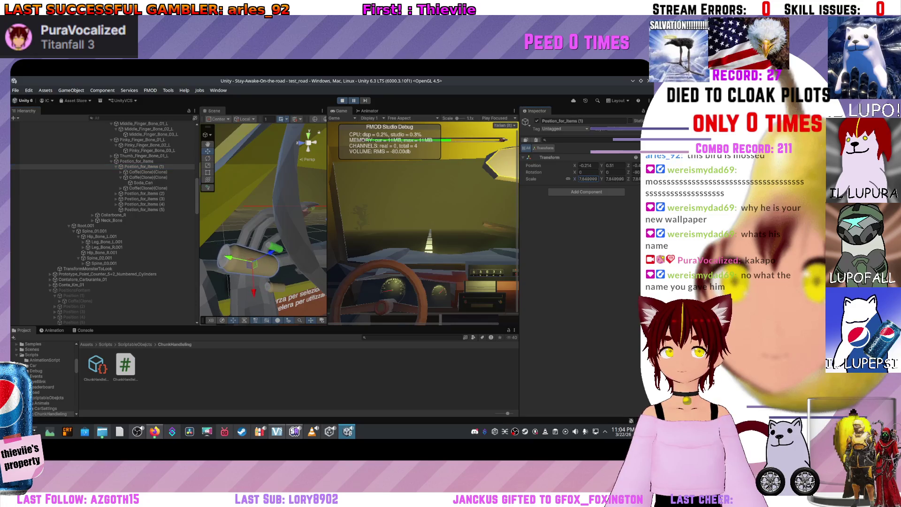
key("BackSpace")
key("BackSpace")
key("BackSpace")
type("6.27")
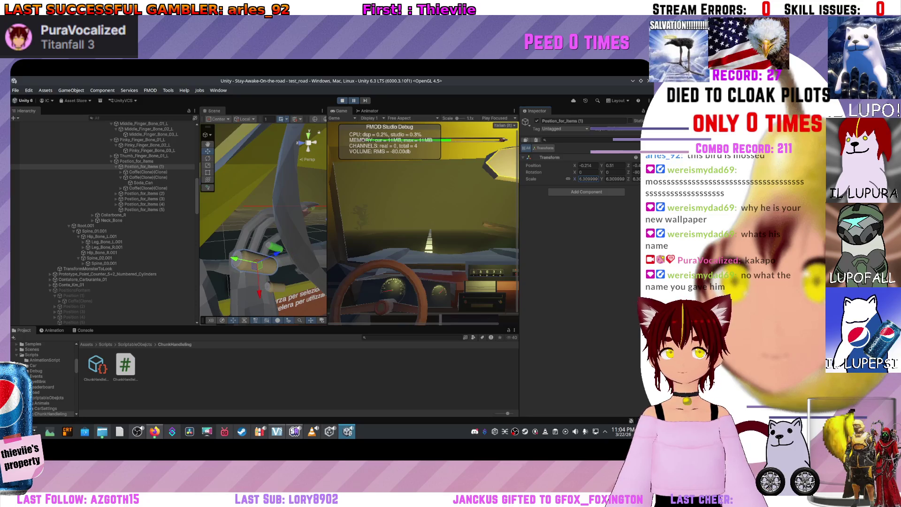
type("6.8")
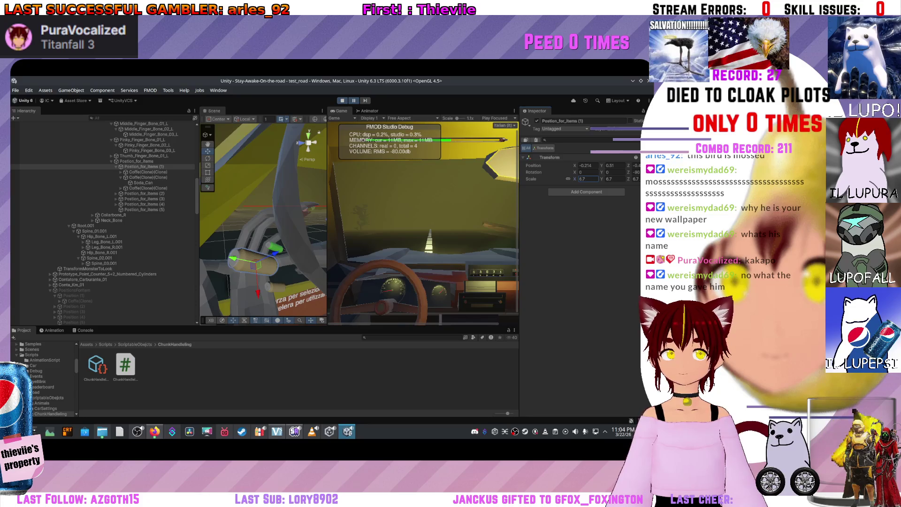
left_click_drag(263, 220, 249, 214)
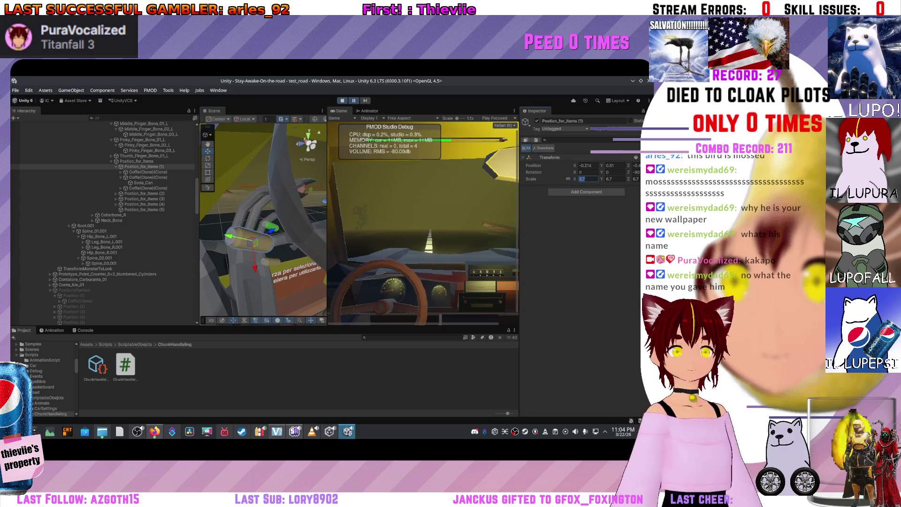
key("ctrl+p")
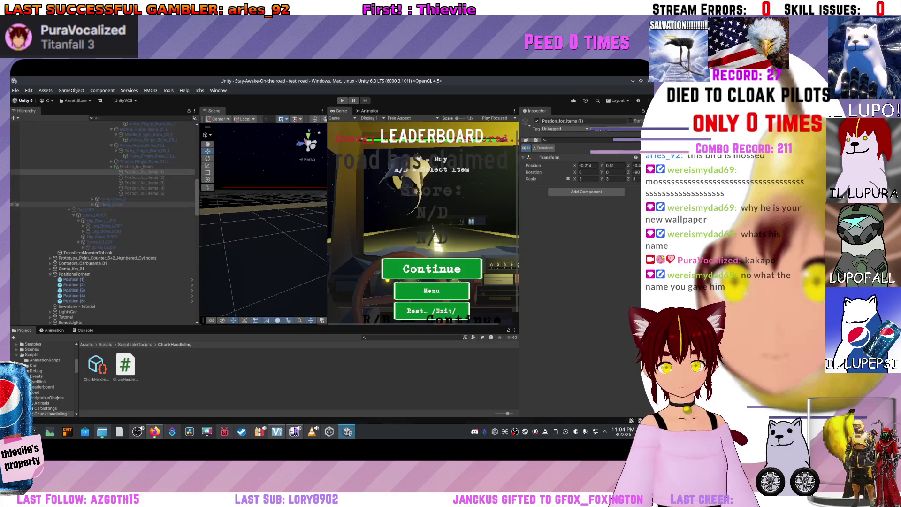
Enable the Passenger_Seat_Idle model and select its parent PassangerTransform.
scroll(103, 216, "up", 5)
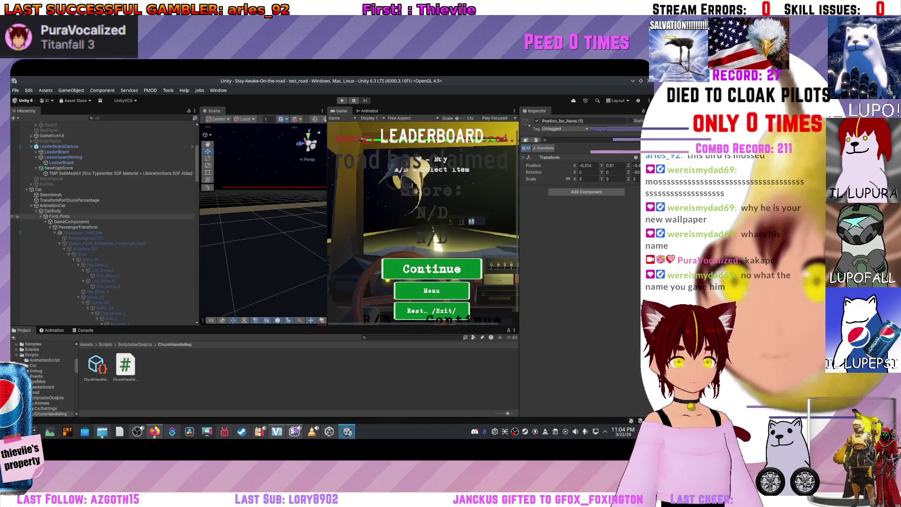
left_click(80, 232)
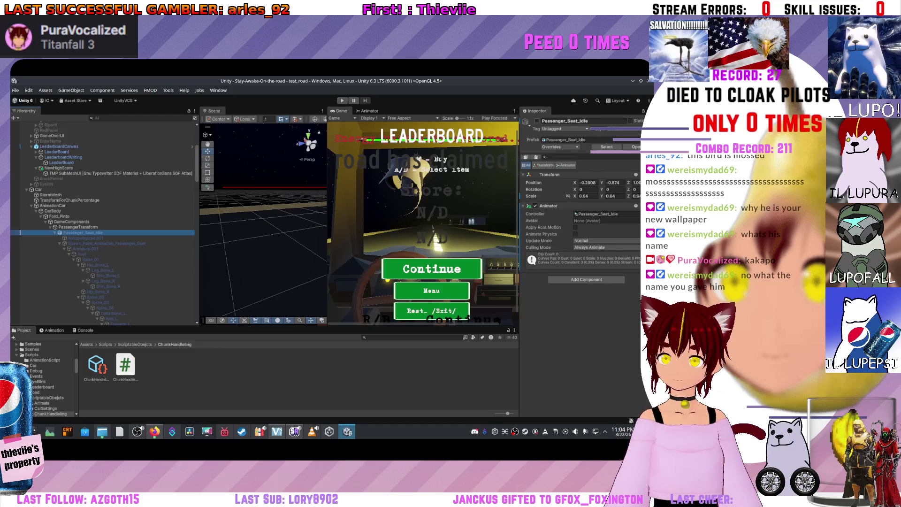
left_click(537, 121)
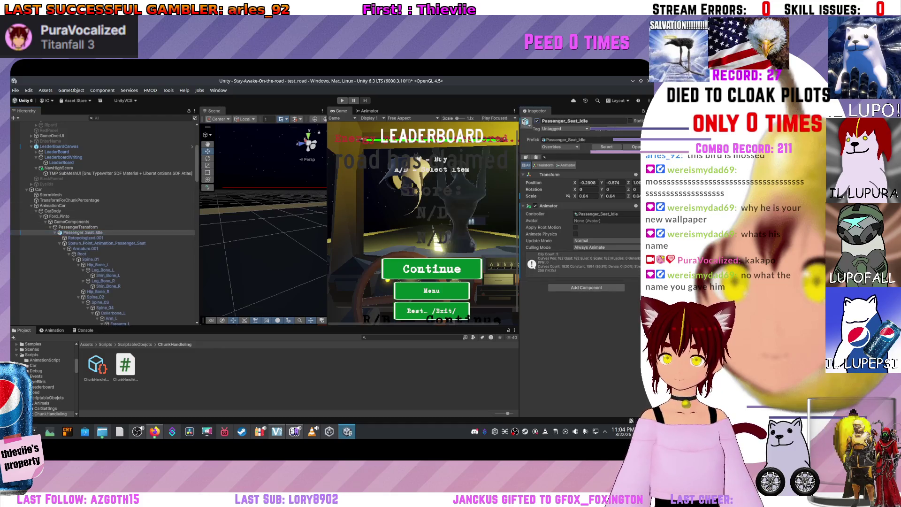
left_click(78, 226)
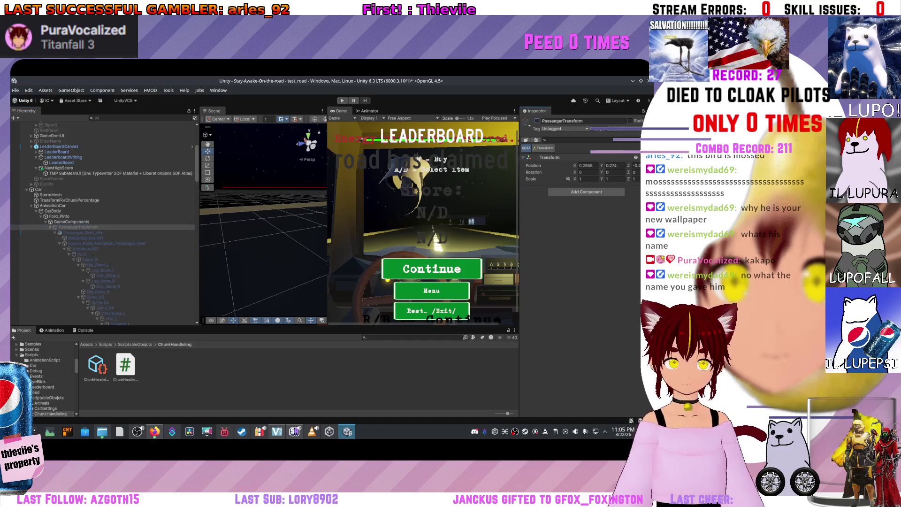
Give the Postion_for_Items slots (1) through (5) a scale of 6.7.
scroll(103, 216, "down", 10)
left_click(141, 172)
left_click(588, 179)
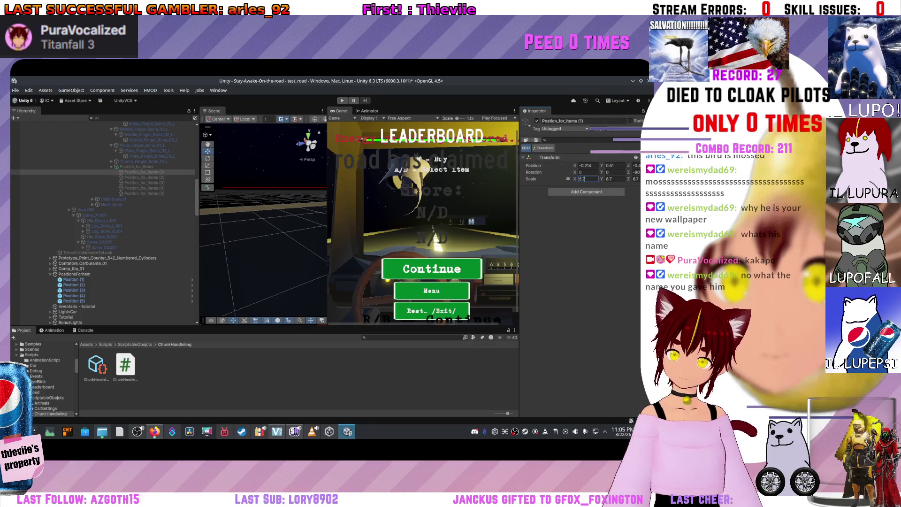
left_click(143, 177)
left_click(588, 178)
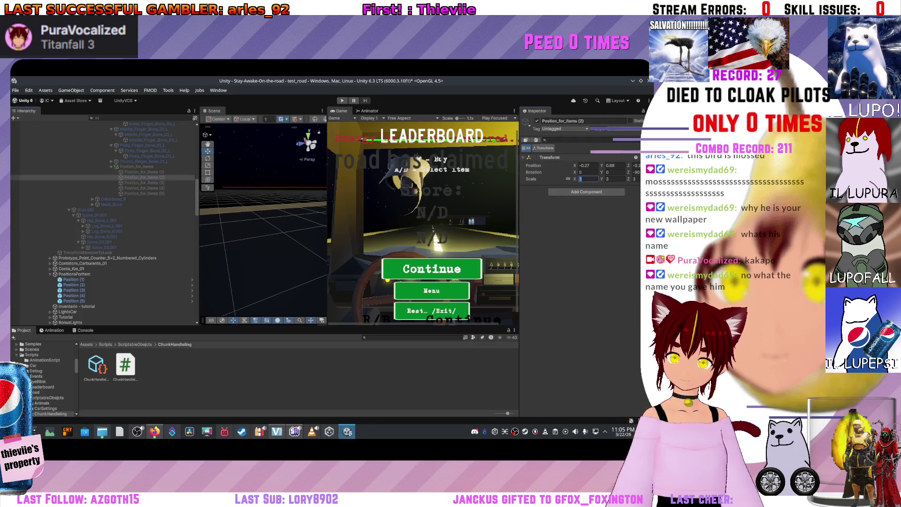
left_click(143, 182)
left_click(582, 178)
left_click(143, 188)
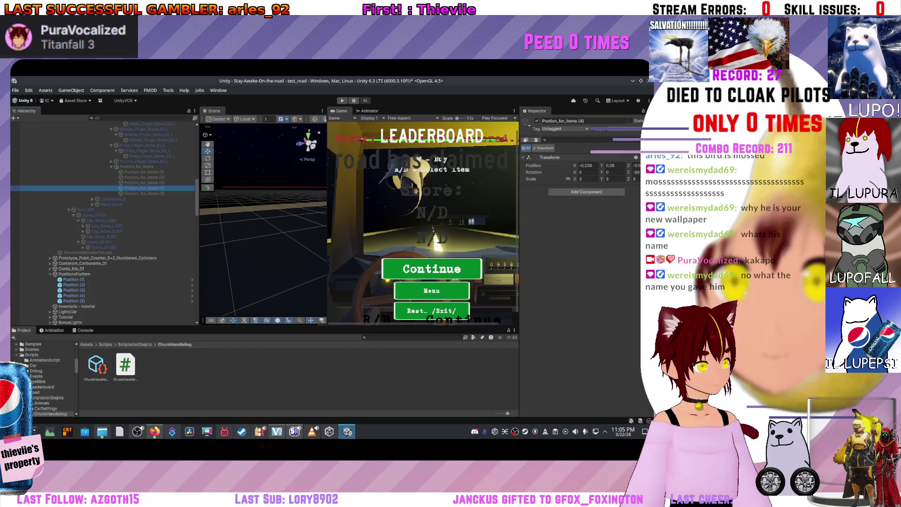
left_click(582, 179)
left_click(143, 193)
left_click(587, 178)
type("6.7")
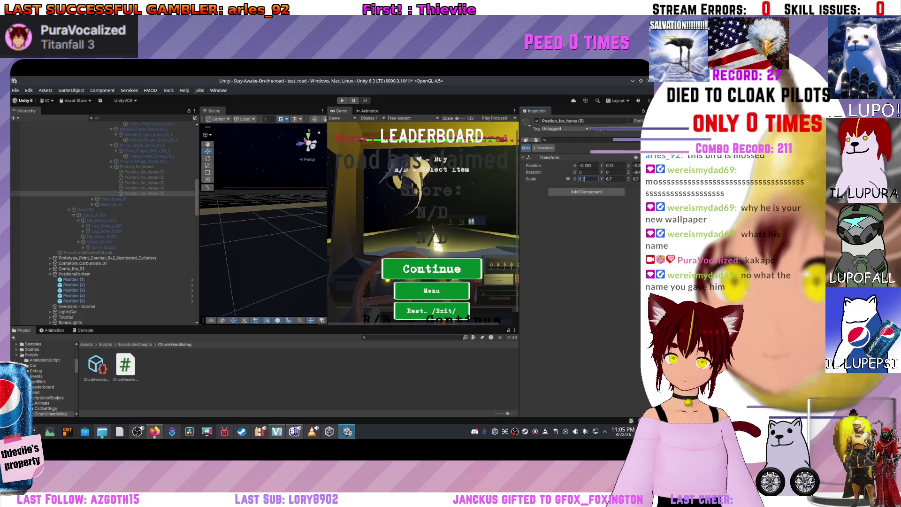
left_click(263, 160)
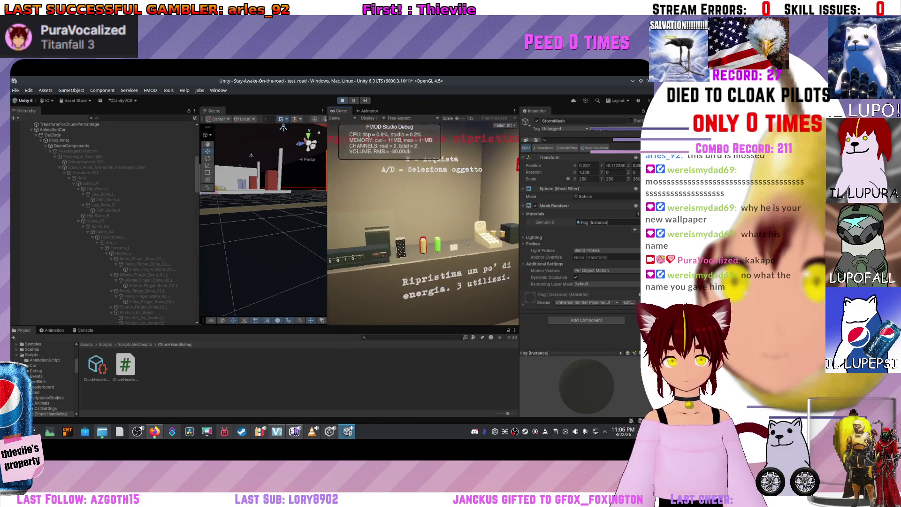
Select PassengerManager and frame the Scene view on the passenger.
scroll(103, 216, "up", 5)
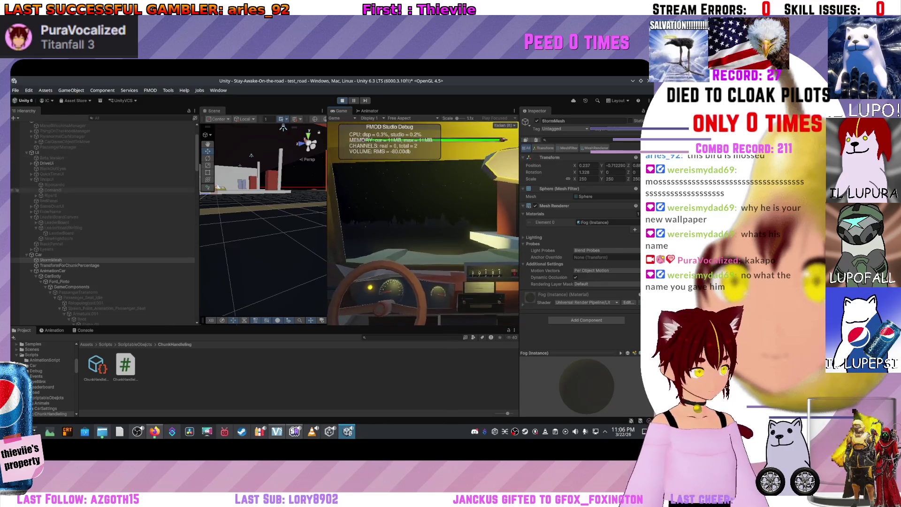
left_click(56, 147)
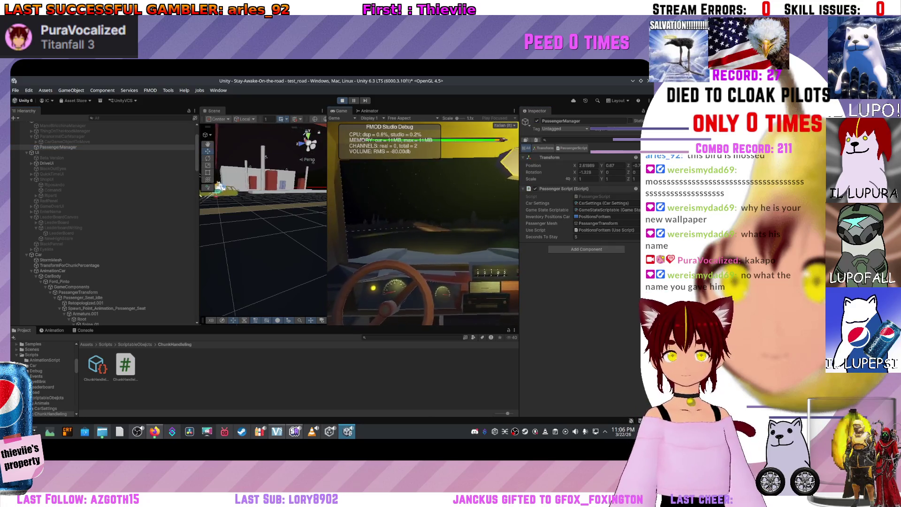
key("f")
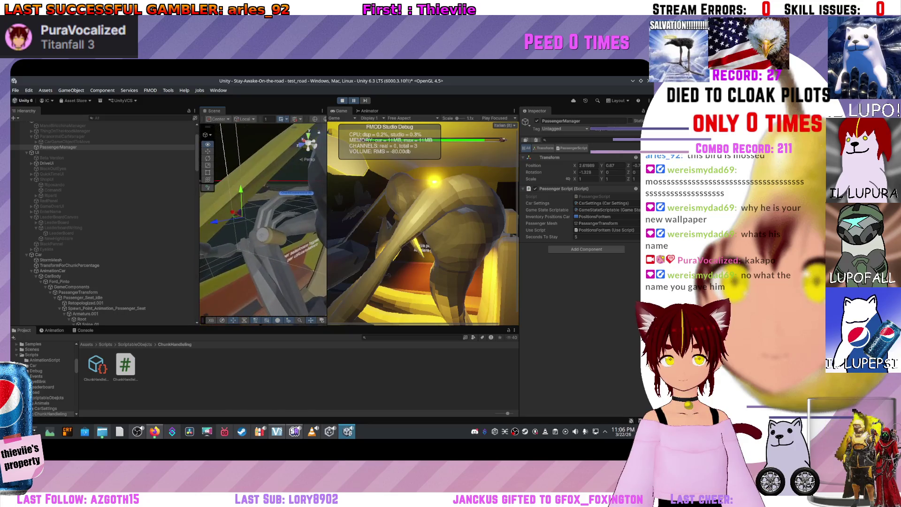
Test Postion_for_items (1) at scale 10.02, then 9.99, during play, then stop the game.
left_click(270, 237)
scroll(103, 262, "down", 3)
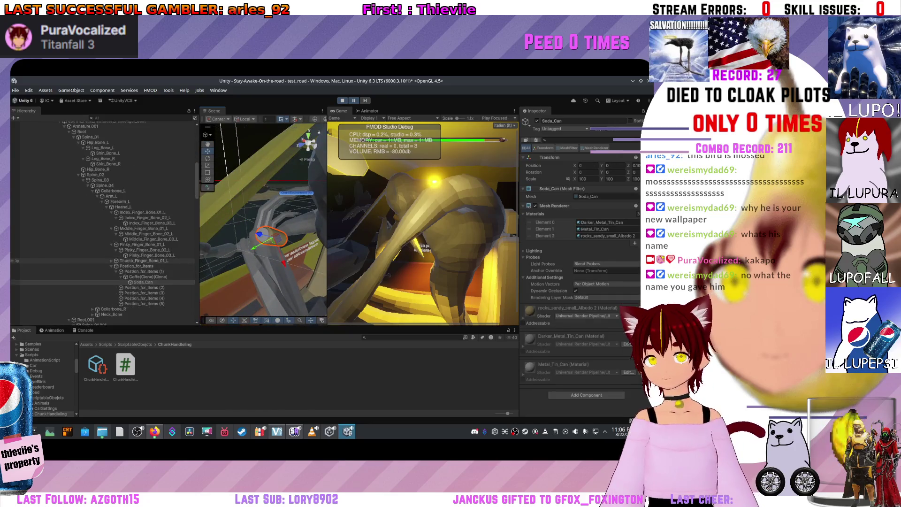
left_click(147, 277)
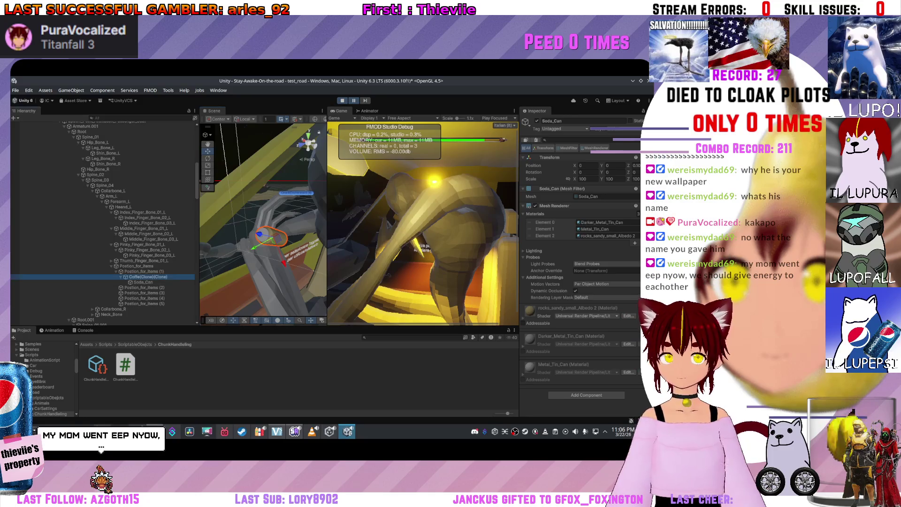
left_click(141, 271)
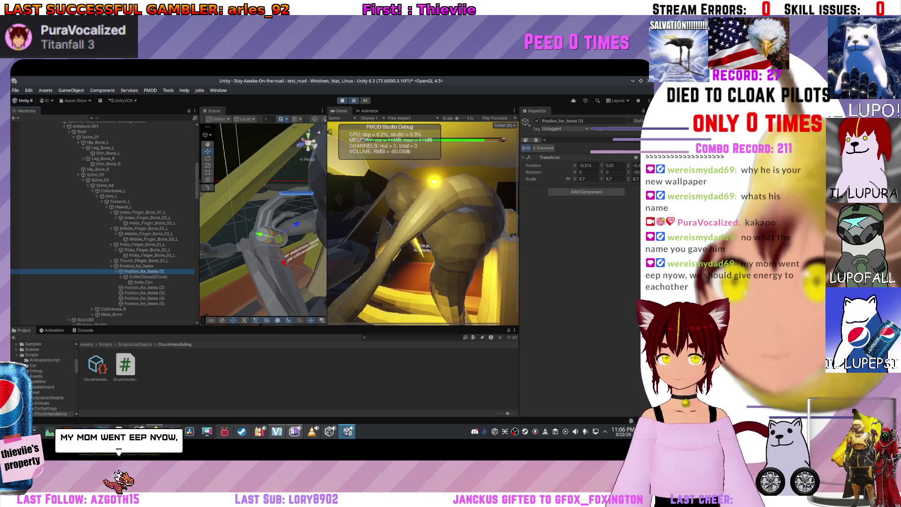
left_click_drag(263, 220, 263, 221)
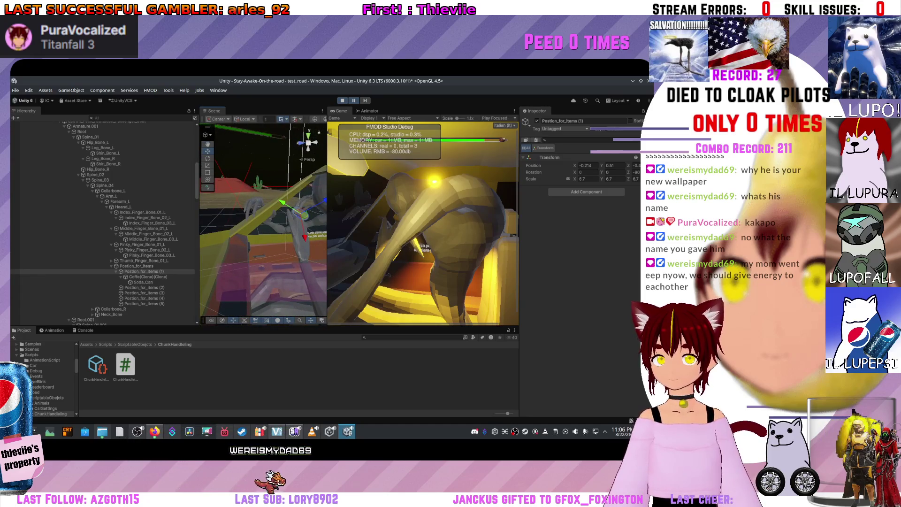
left_click(585, 179)
type("10.02")
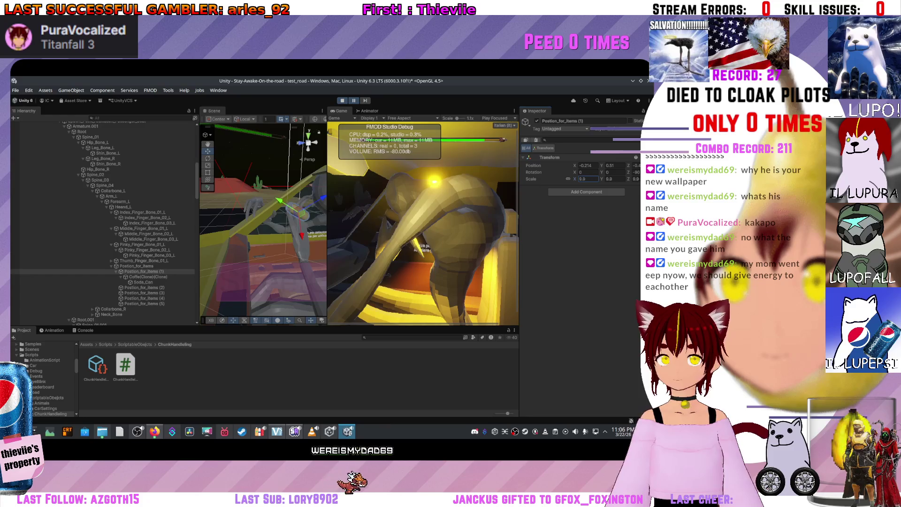
key("BackSpace")
key("BackSpace")
key("BackSpace")
type("9.99")
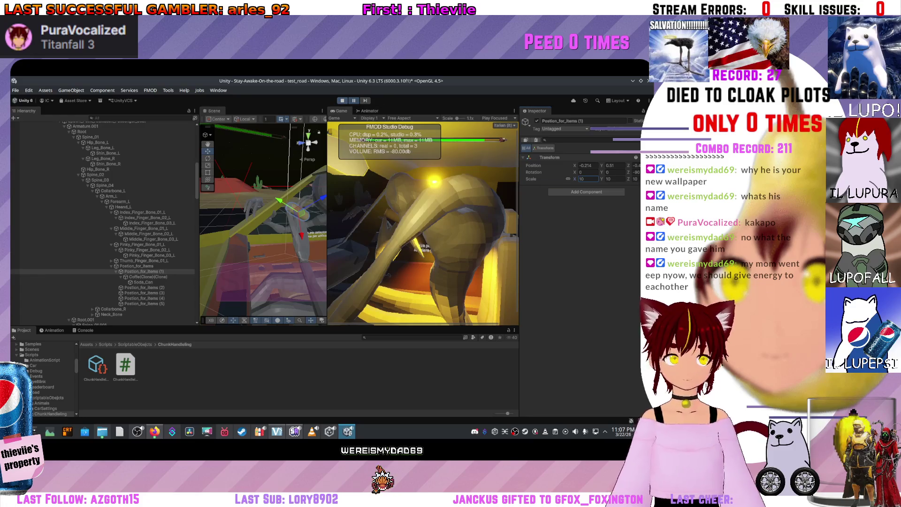
key("ctrl+p")
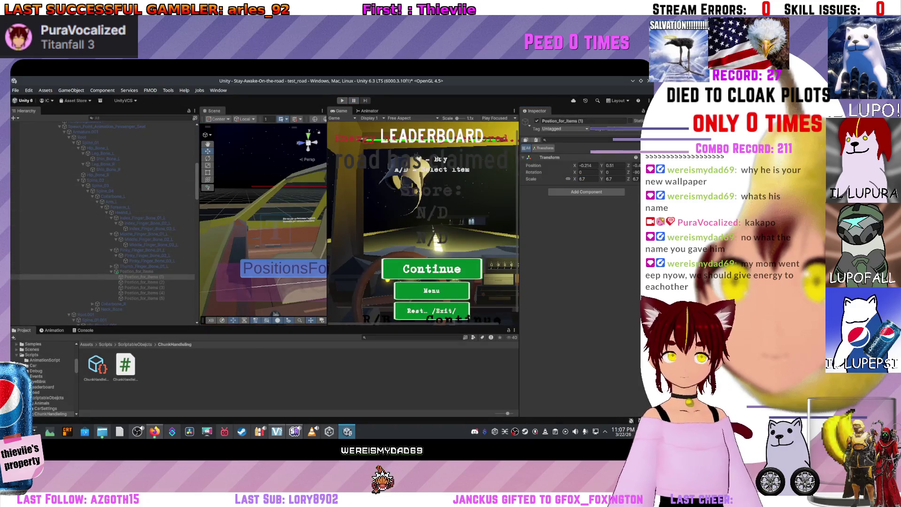
Set the scale of Position_for_items (5) to 10 on every axis.
type("10")
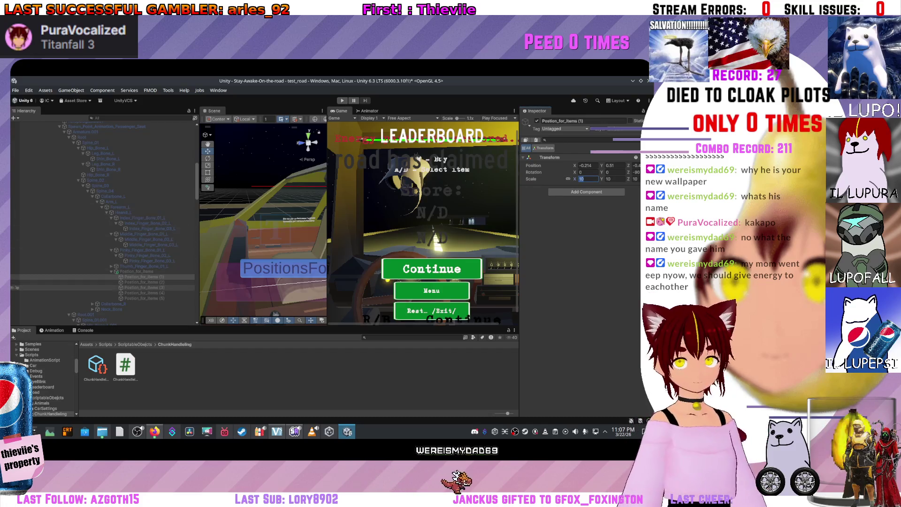
left_click(141, 282)
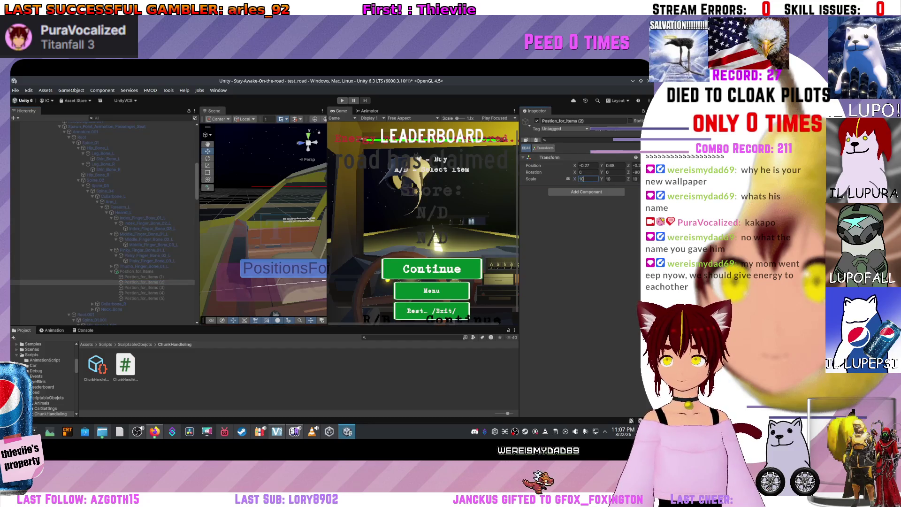
left_click(141, 287)
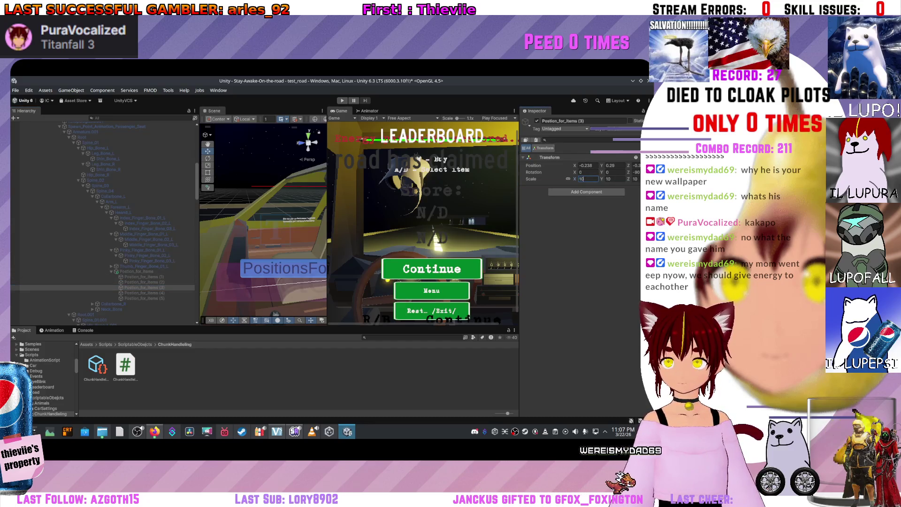
left_click(141, 293)
left_click(584, 179)
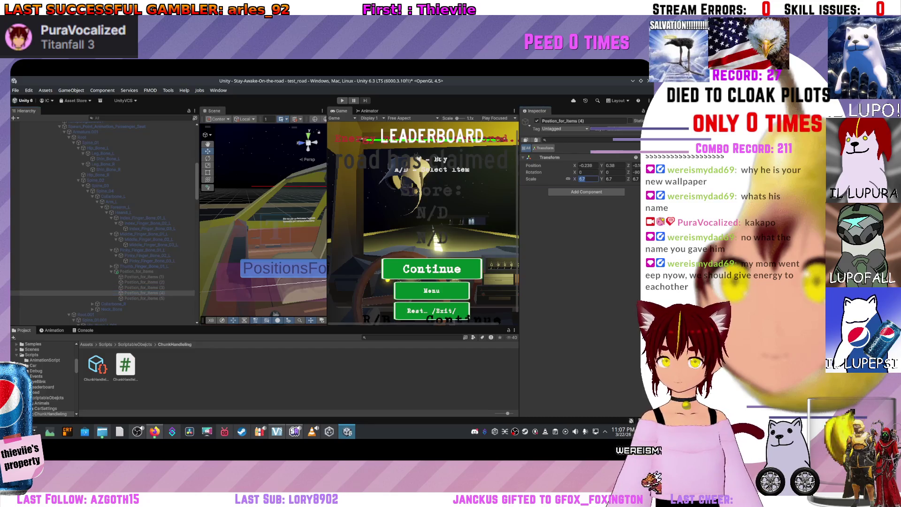
left_click(140, 298)
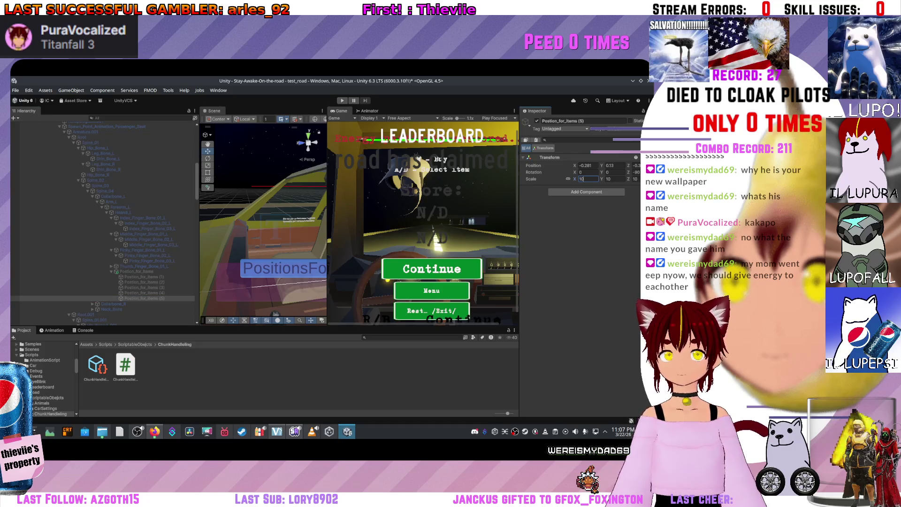
key("Return")
Orbit the scene around the car seat and select the Inventario - tutorial text object.
scroll(263, 220, "down", 3)
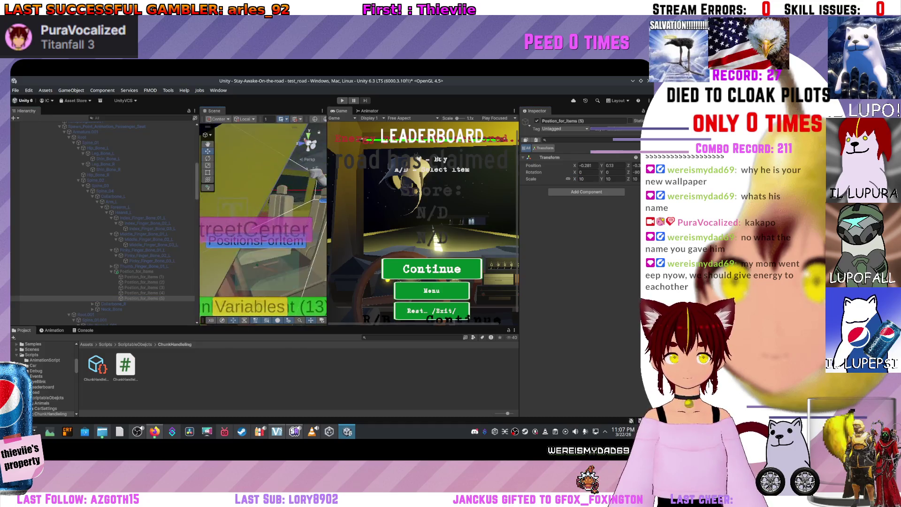
scroll(263, 221, "down", 5)
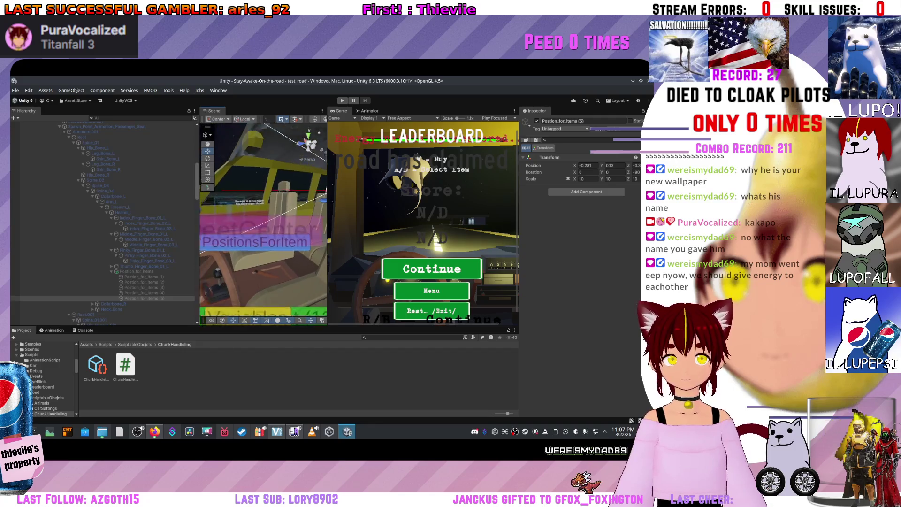
scroll(263, 220, "down", 5)
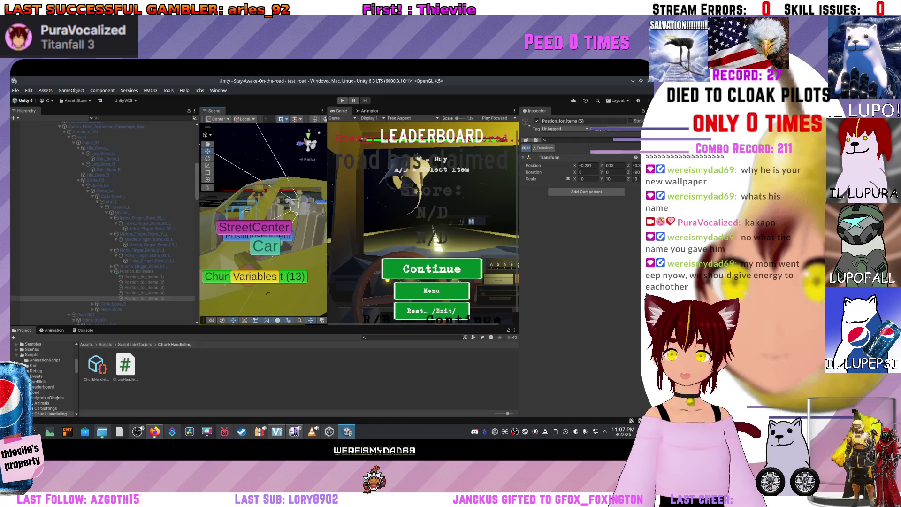
scroll(263, 221, "down", 4)
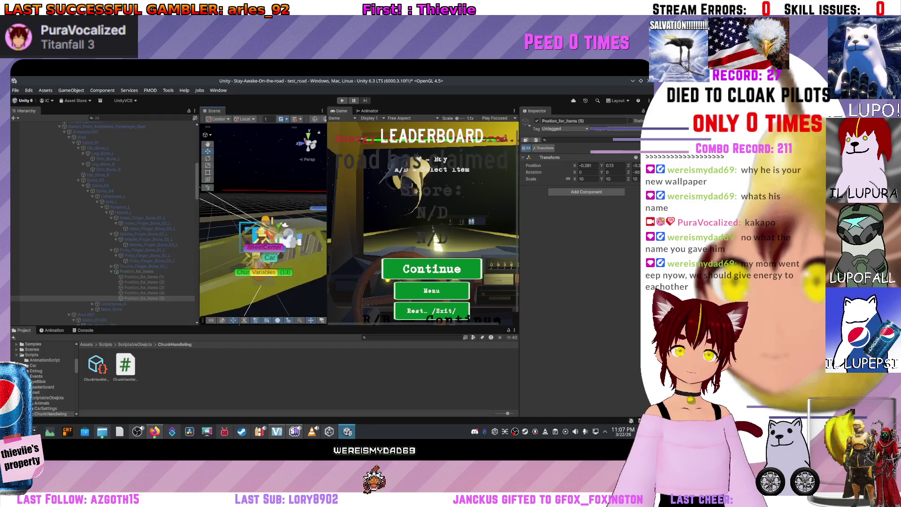
scroll(263, 221, "up", 5)
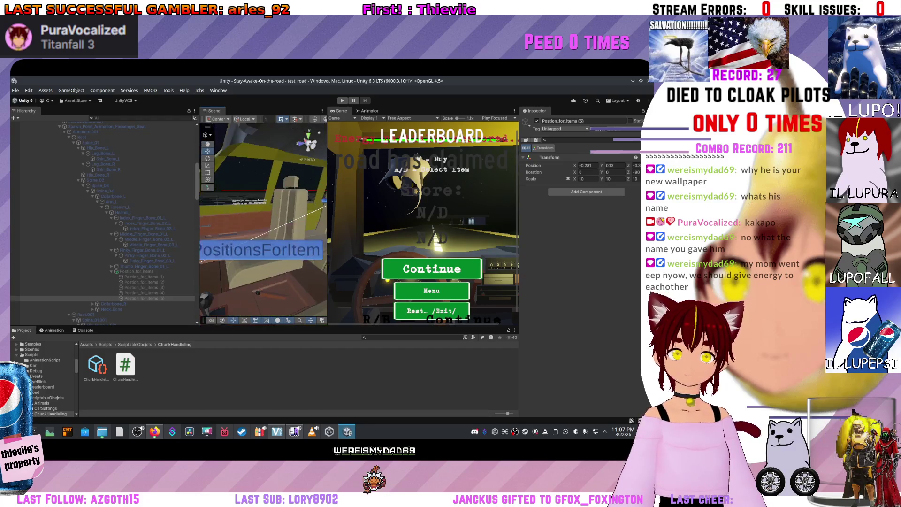
scroll(262, 220, "up", 2)
left_click_drag(263, 220, 296, 217)
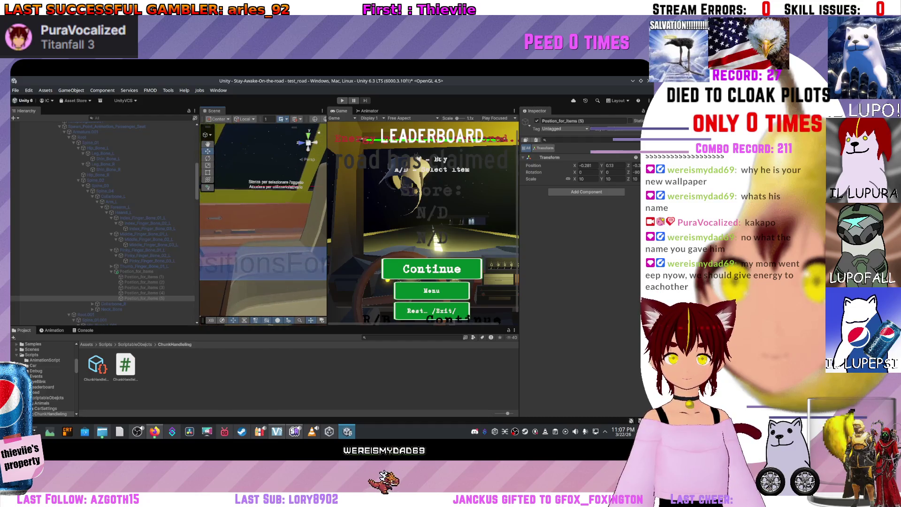
left_click(261, 220)
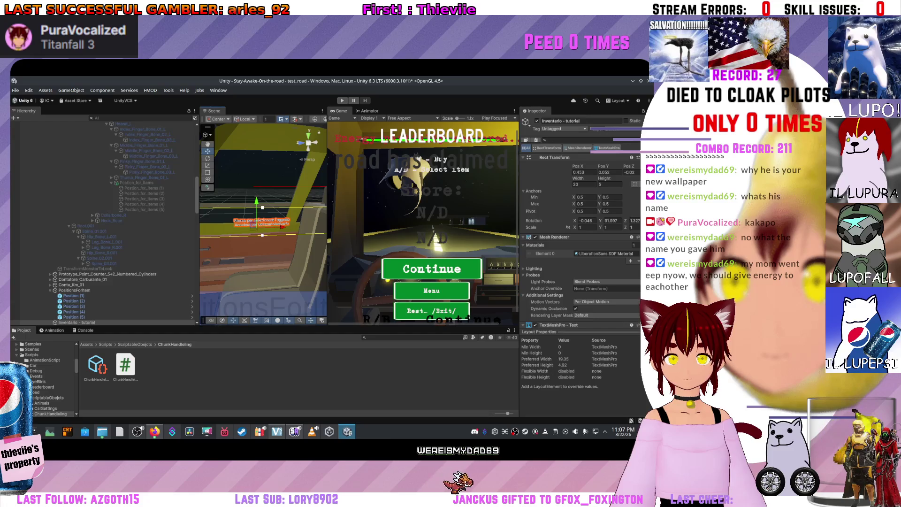
Add a Localize String Event component to Inventario - tutorial.
scroll(581, 225, "down", 5)
scroll(581, 225, "down", 4)
scroll(580, 226, "up", 3)
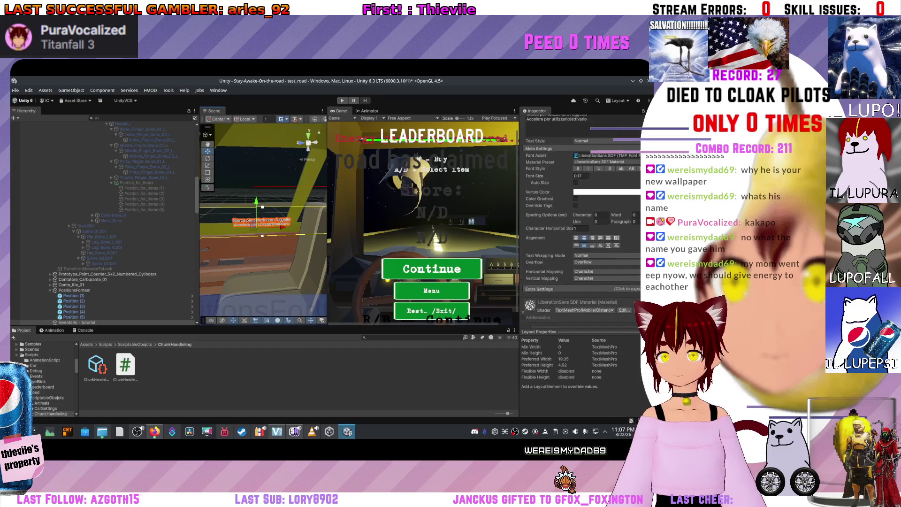
scroll(545, 272, "up", 2)
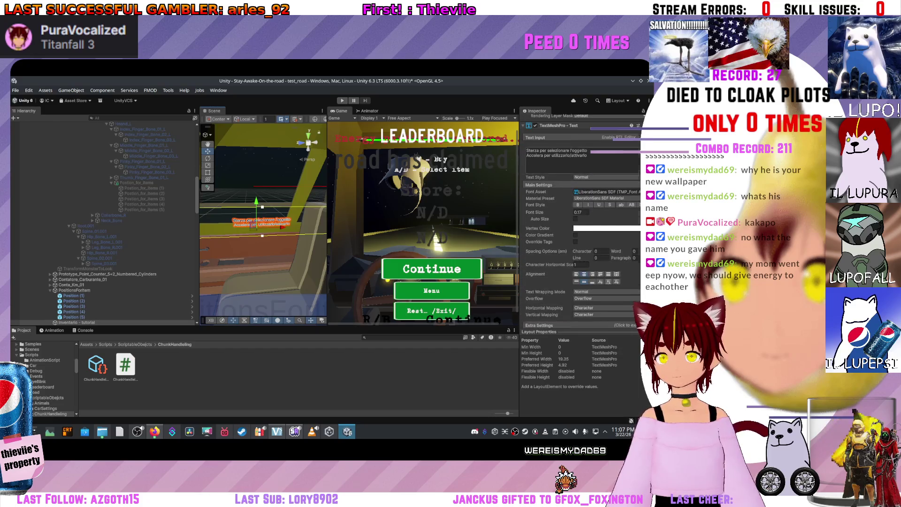
scroll(580, 221, "down", 7)
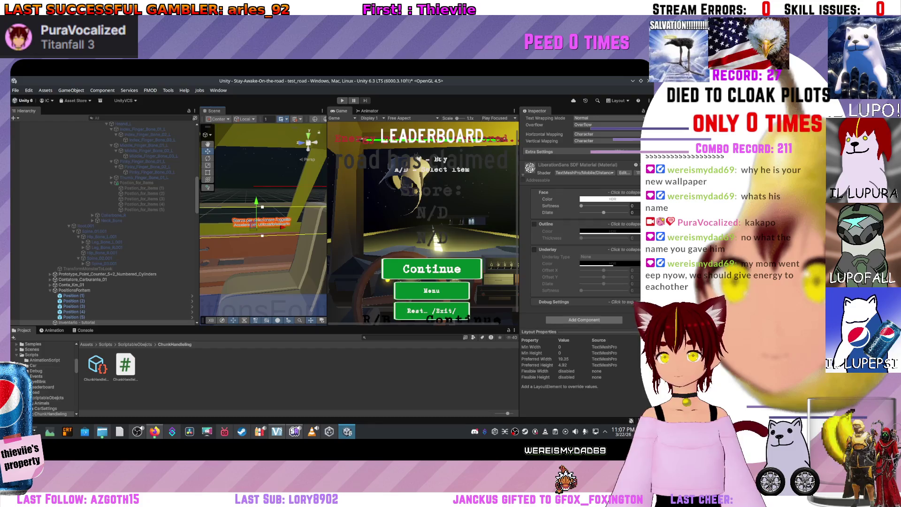
scroll(580, 220, "up", 10)
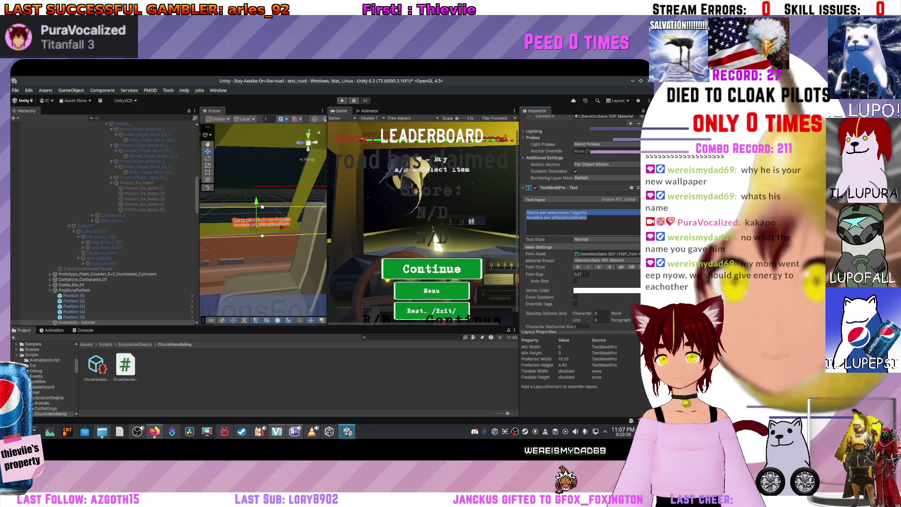
scroll(582, 220, "down", 8)
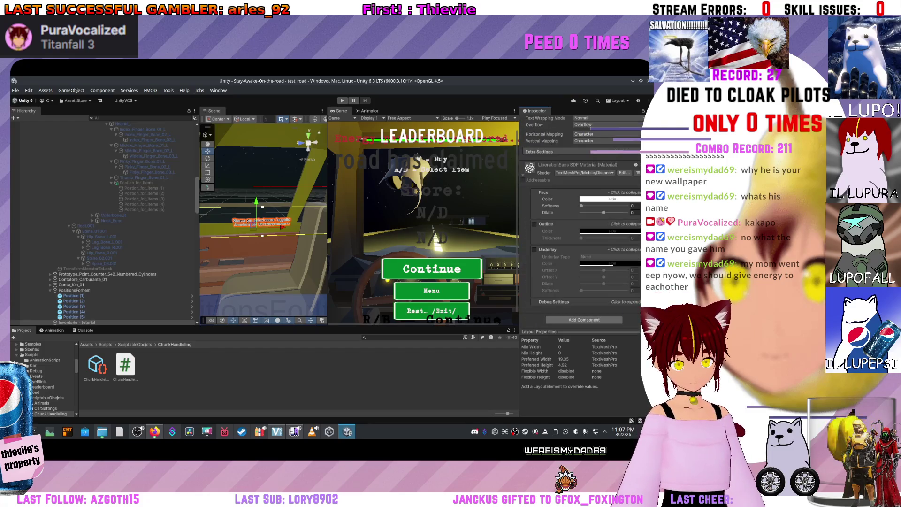
left_click(584, 320)
type("anim")
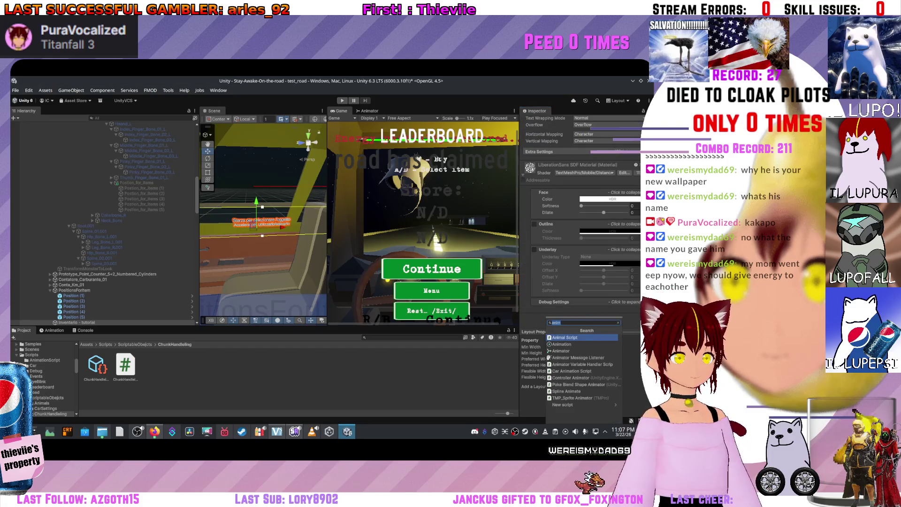
type("local")
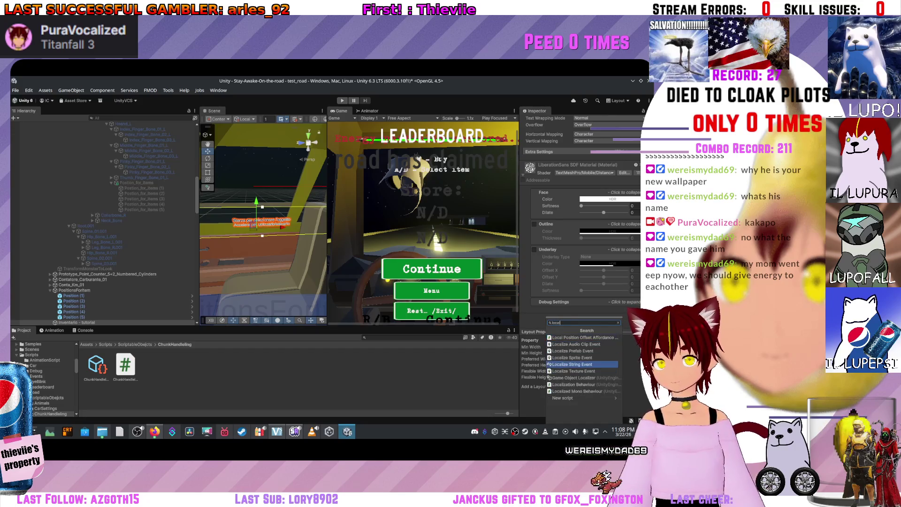
key("Return")
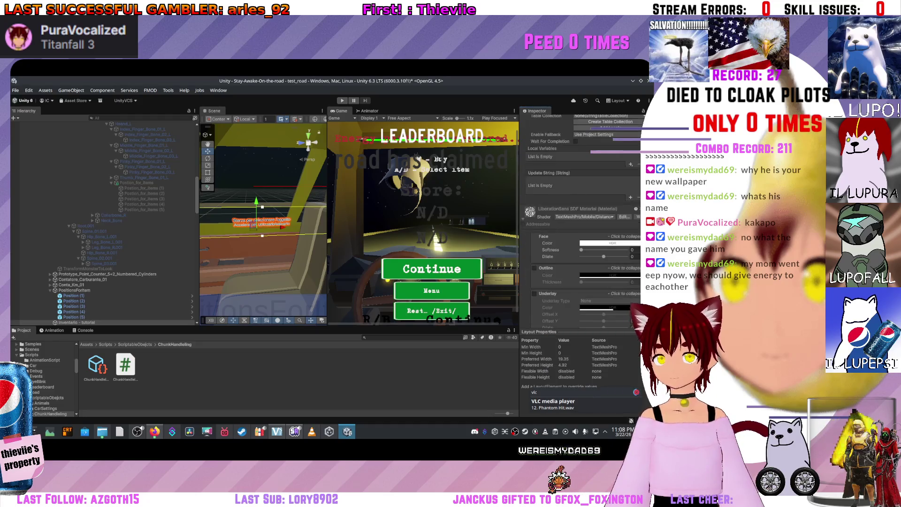
Set the event's Update String to TextMeshPro.text.
scroll(582, 211, "up", 5)
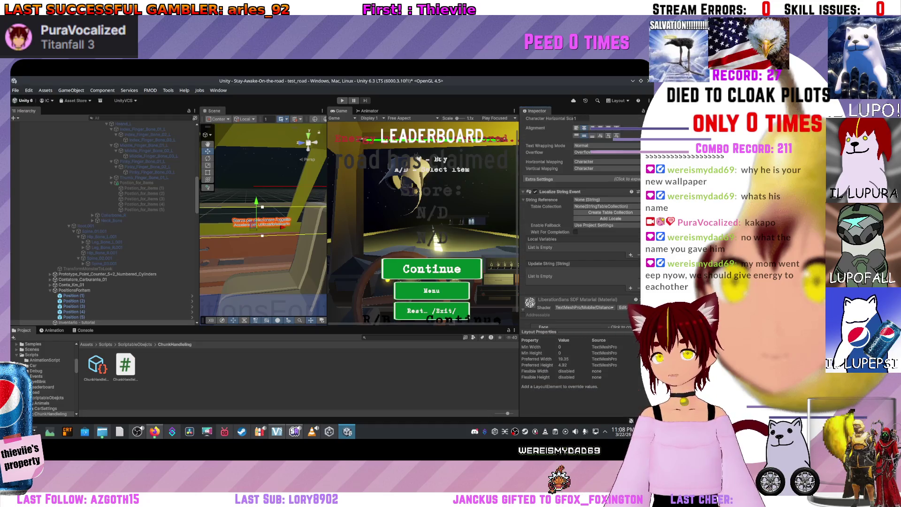
left_click(630, 255)
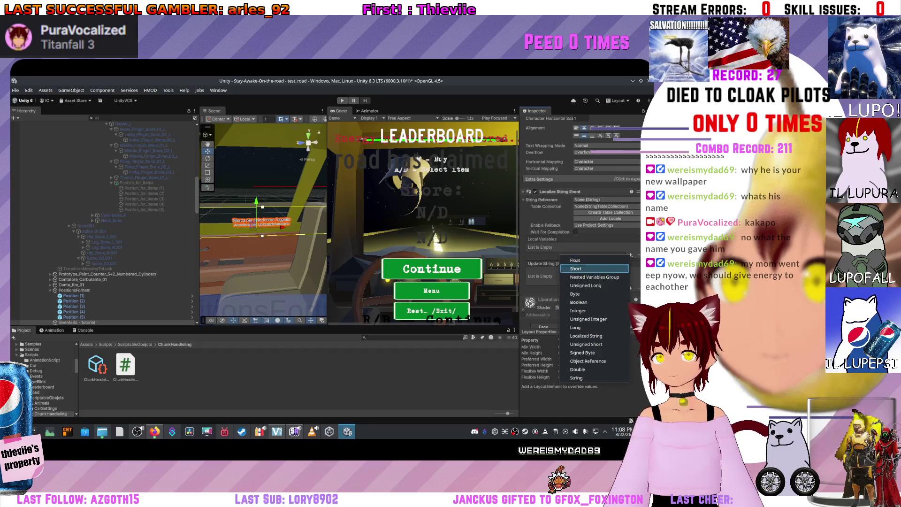
key("Escape")
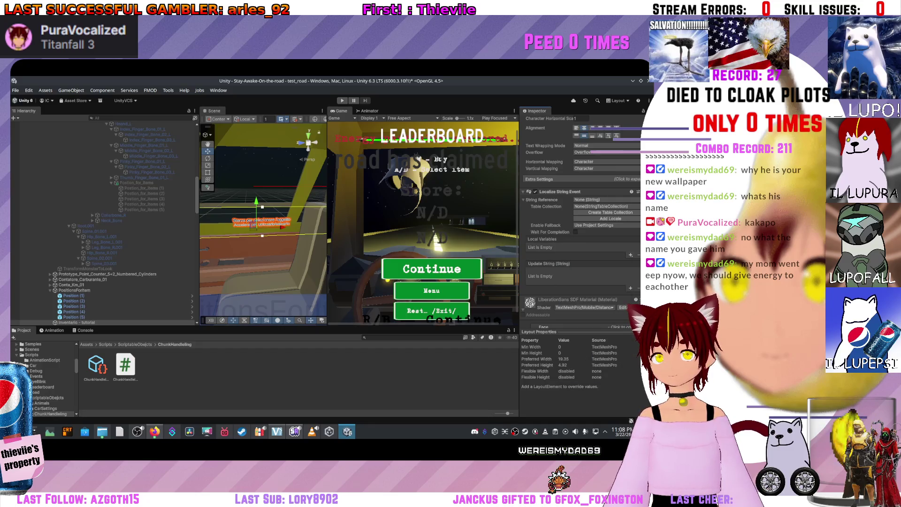
scroll(582, 221, "up", 10)
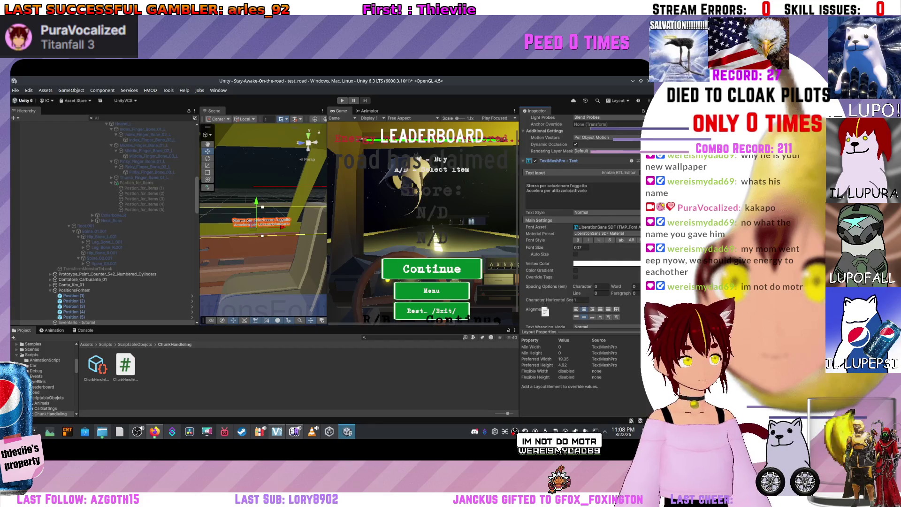
scroll(545, 311, "down", 9)
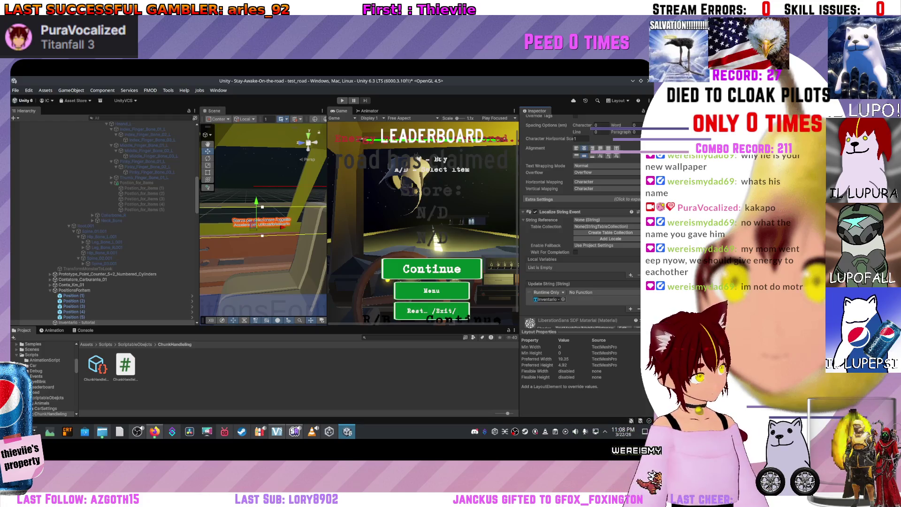
left_click(601, 292)
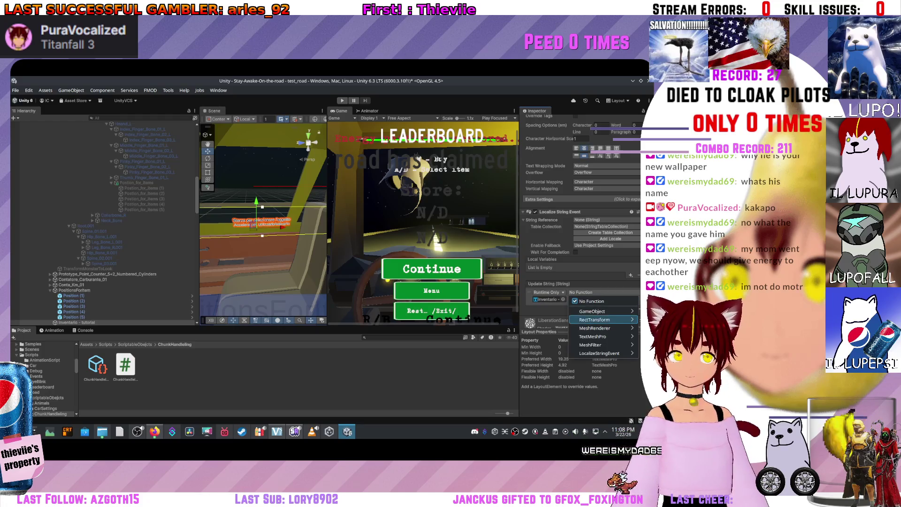
mouse_move(594, 320)
mouse_move(595, 336)
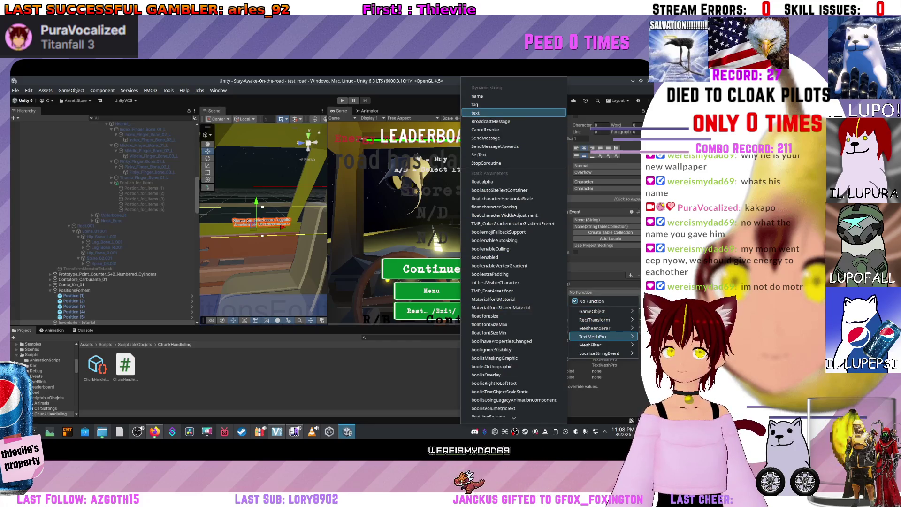
left_click(478, 112)
scroll(582, 212, "up", 3)
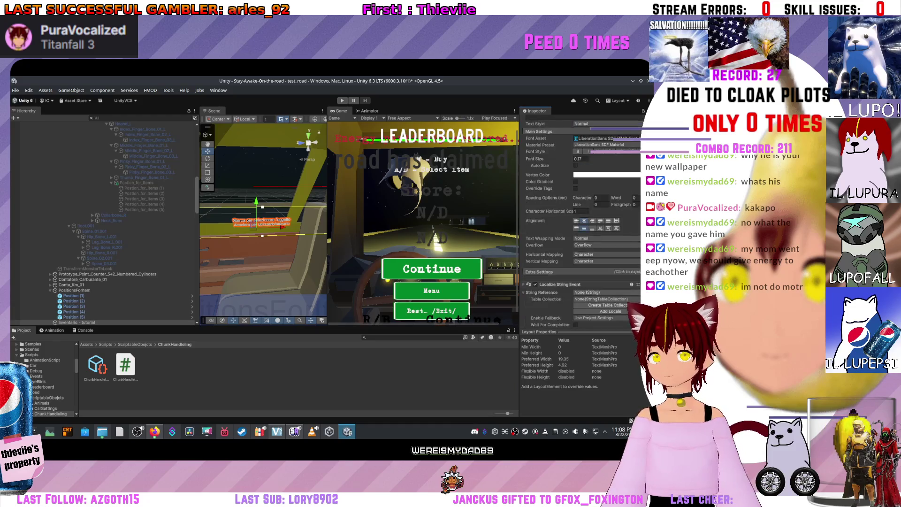
left_click(605, 292)
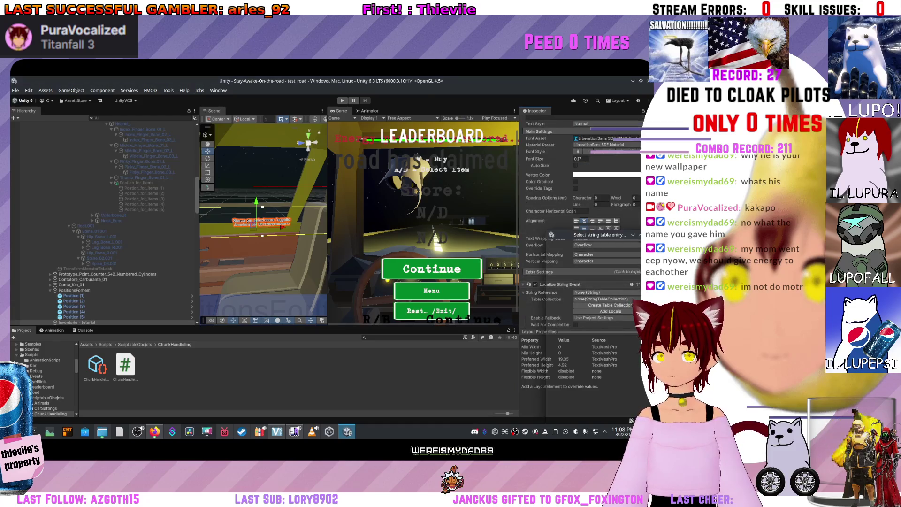
Set the String Reference's Table Collection to tutorial.
scroll(593, 324, "down", 5)
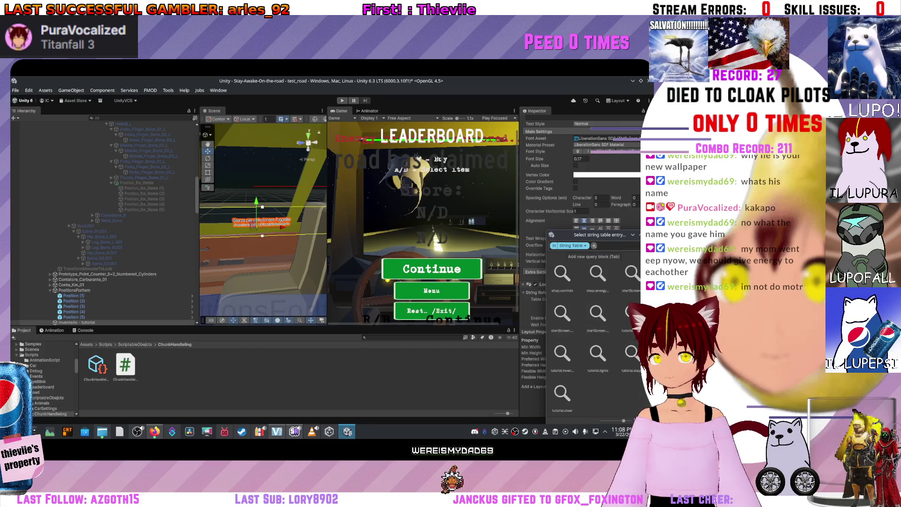
key("Tab")
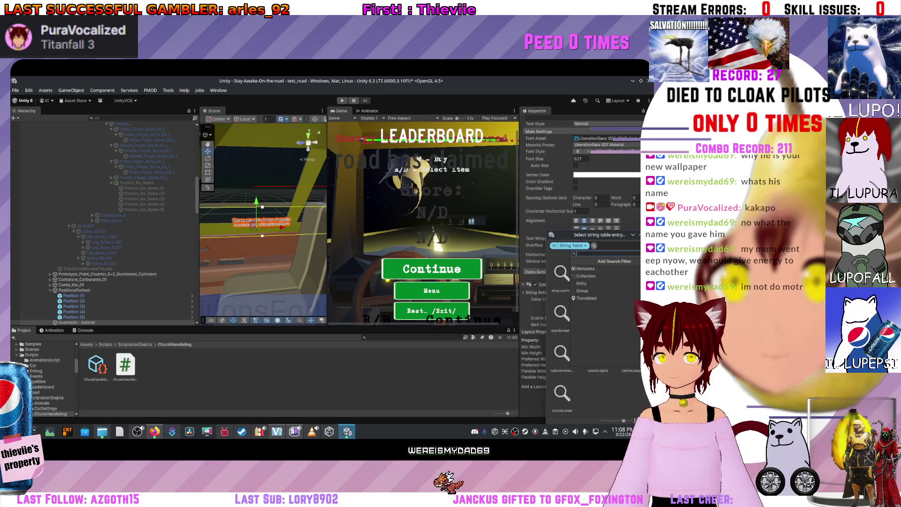
key("Escape")
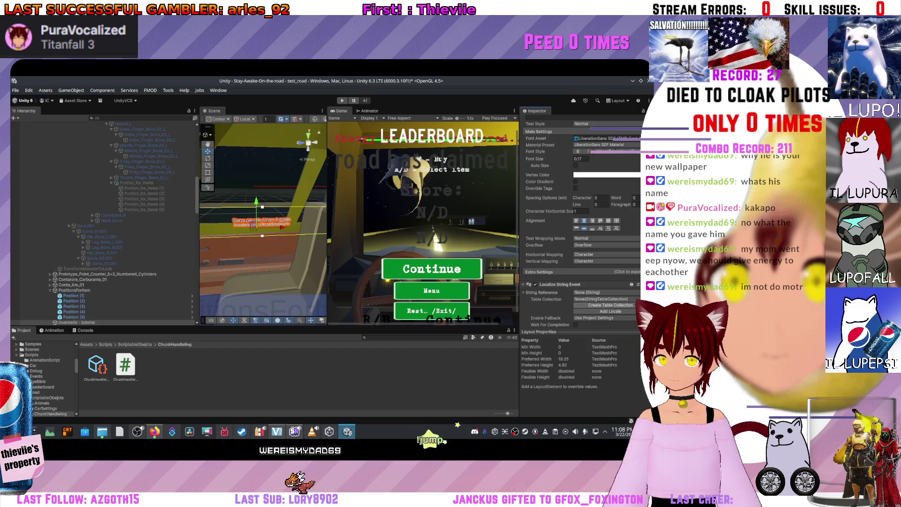
key("Return")
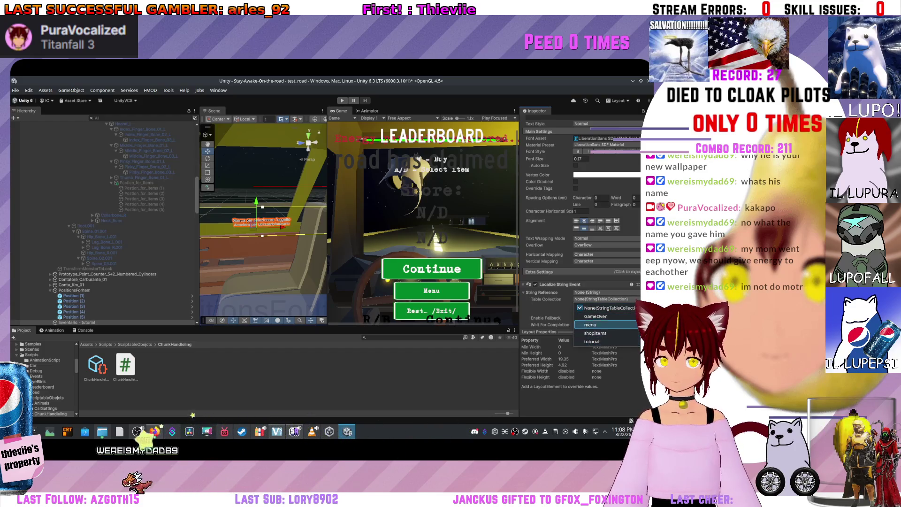
key("Down")
key("Down")
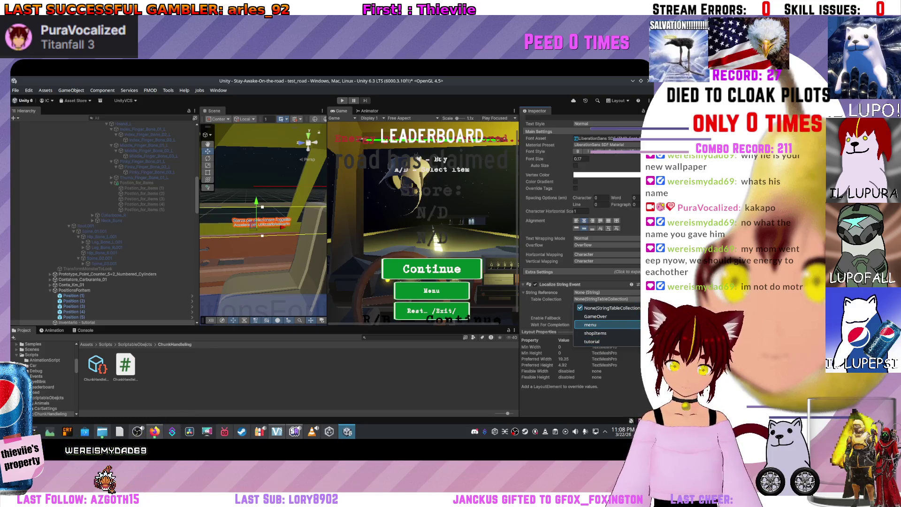
key("Down")
key("Down")
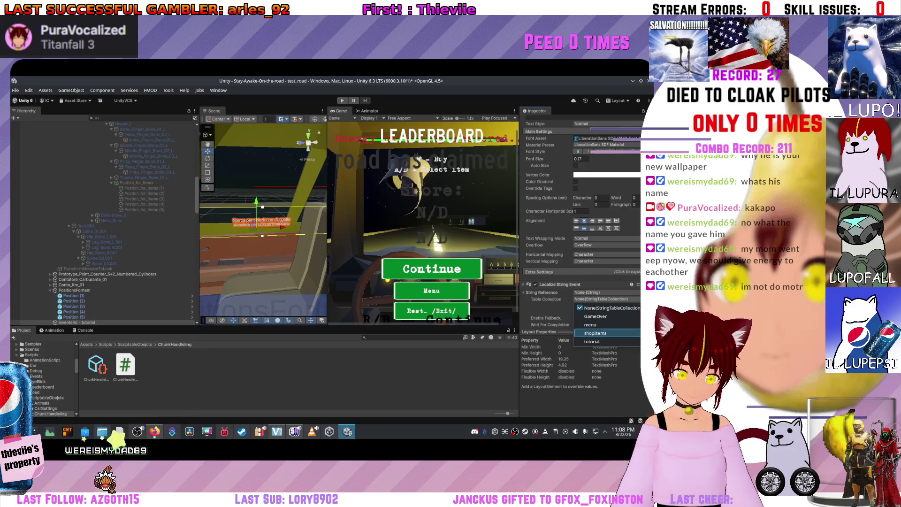
key("Escape")
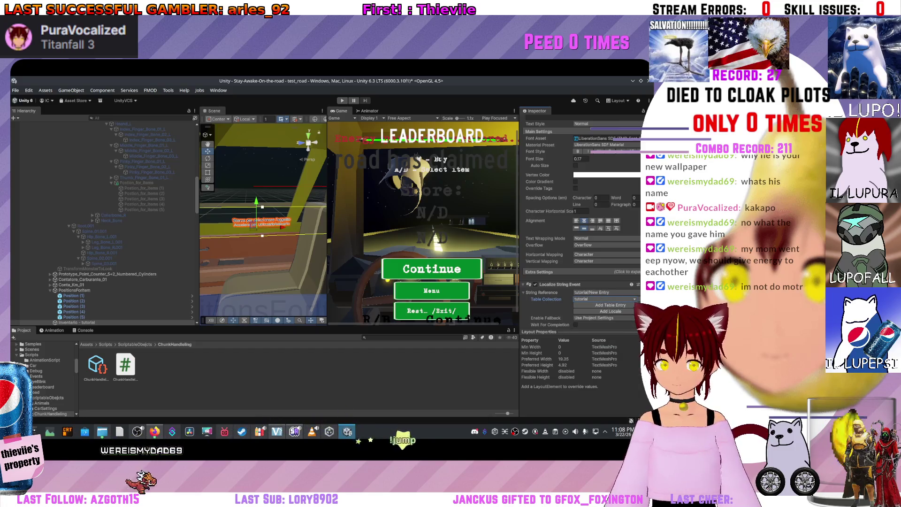
Pick the tutorial/New Entry string from the entry picker.
key("Return")
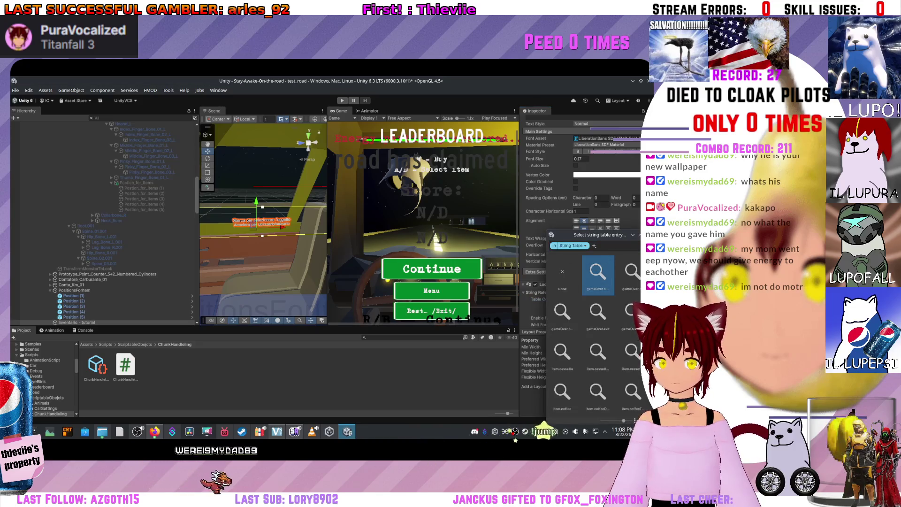
key("Return")
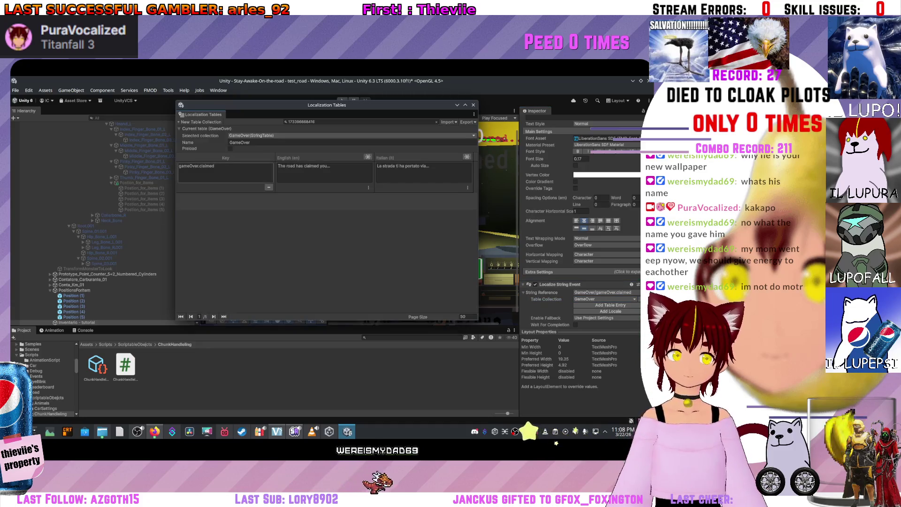
key("Escape")
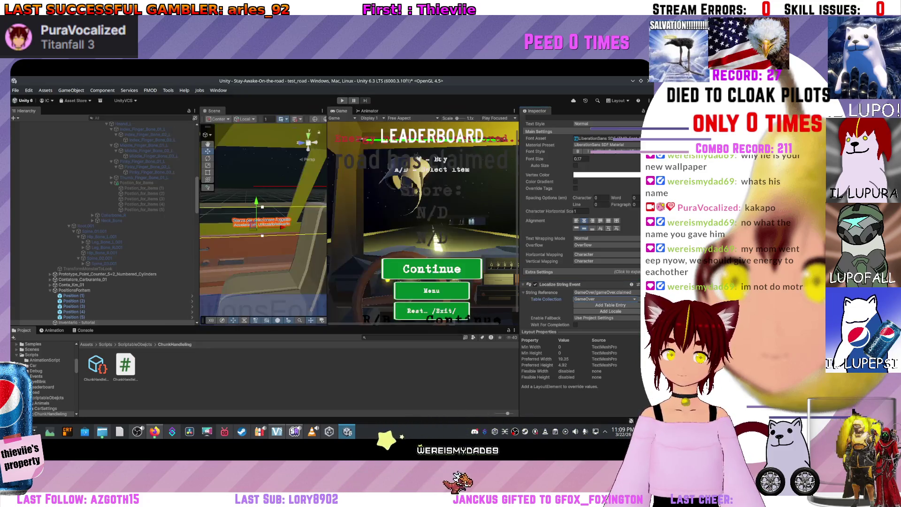
key("Return")
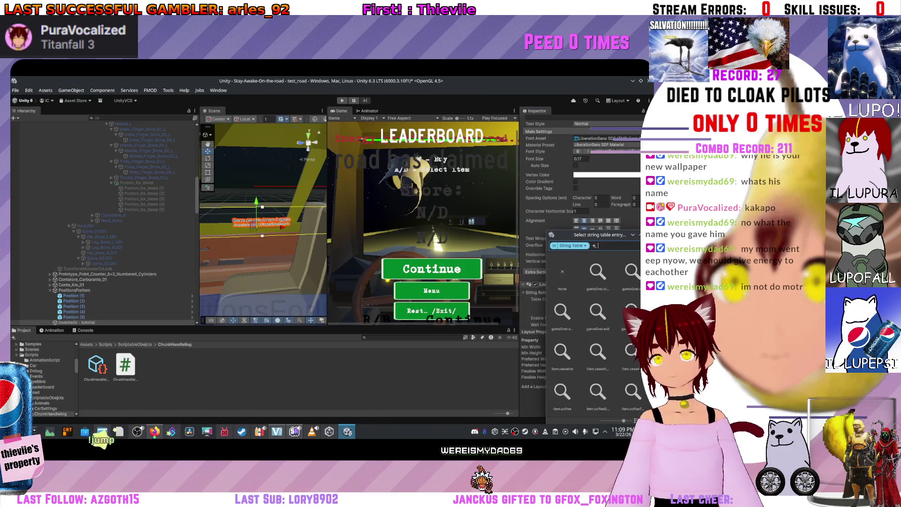
key("Escape")
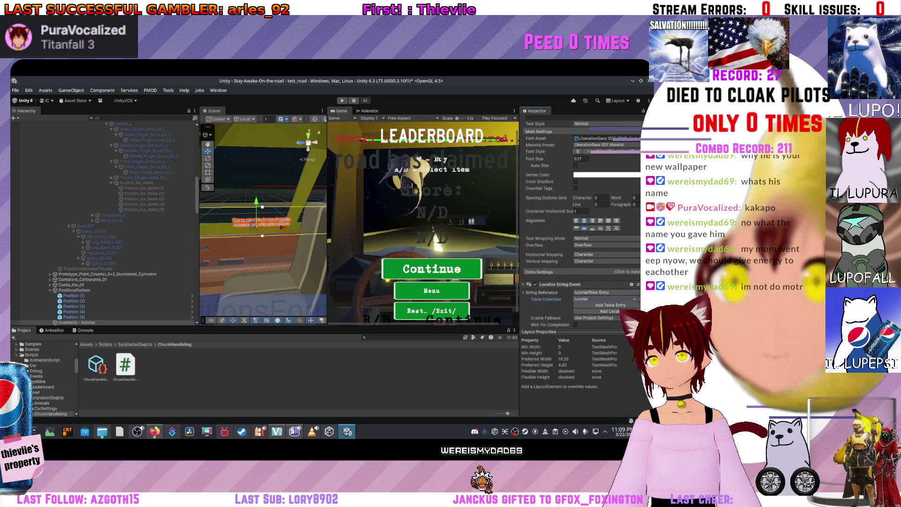
key("Return")
key("Return")
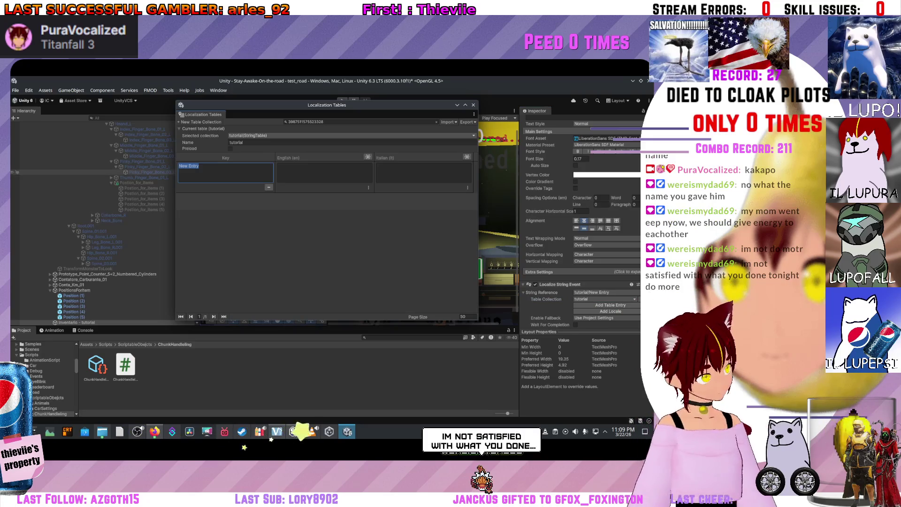
Paste the Italian hint into the Italian (it) cell and rename the key to tutorial.inventor.
left_click(424, 172)
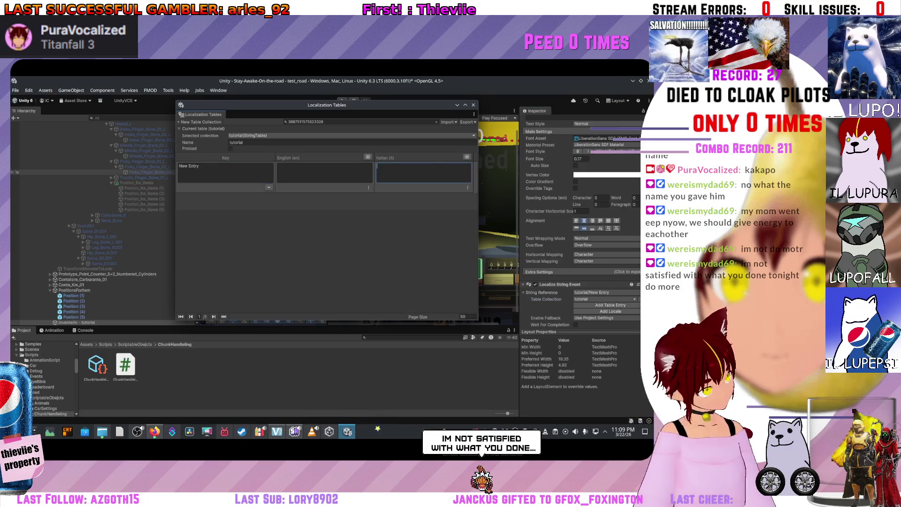
type("Sterza per selezionare l'oggetto Accelera per utilizzarlo/attivarlo")
left_click(225, 171)
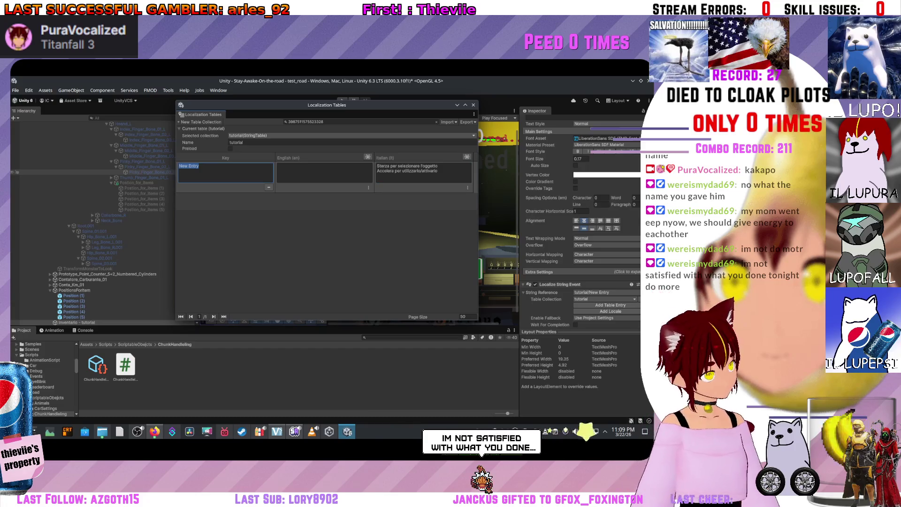
type("tutorial.inv")
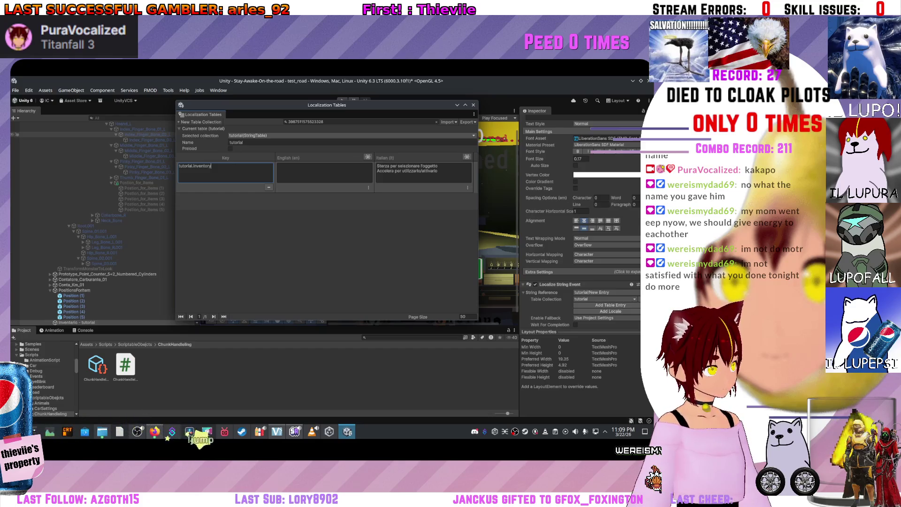
key("BackSpace")
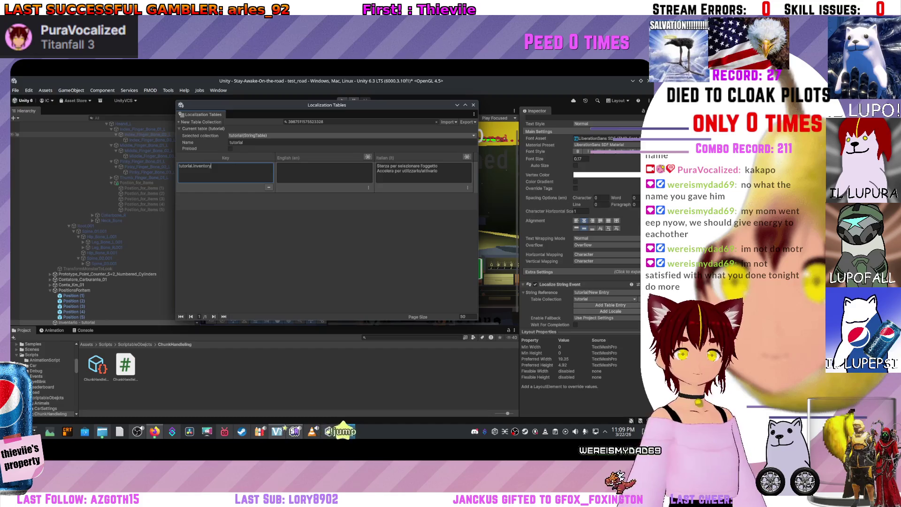
Copy the Italian text and switch to the web browser.
left_click(424, 168)
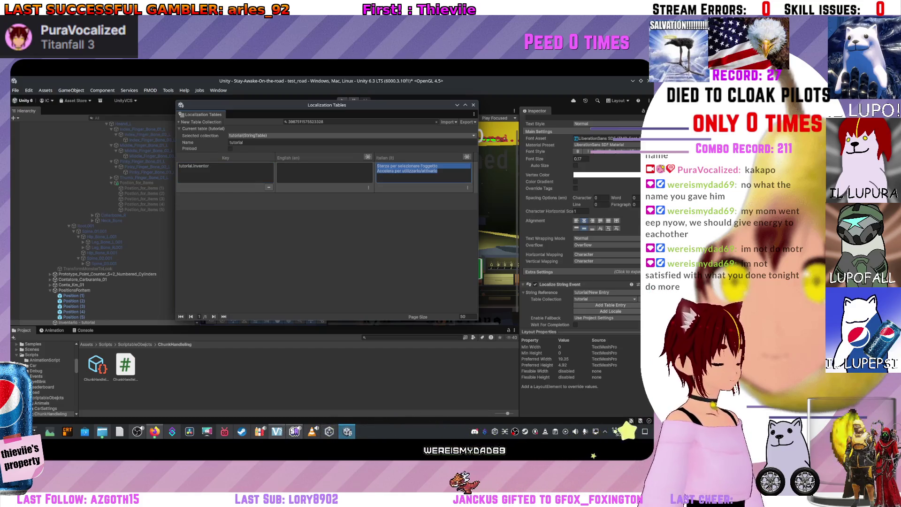
key("Escape")
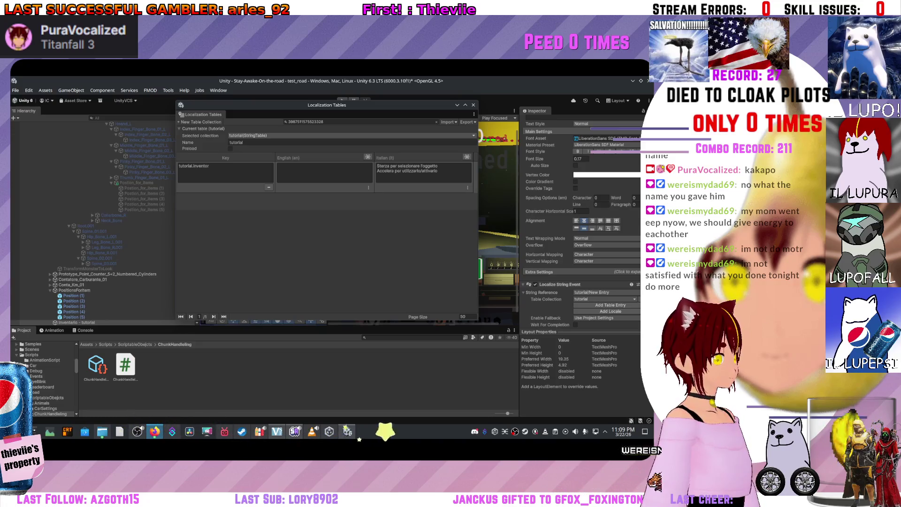
key("alt+Tab")
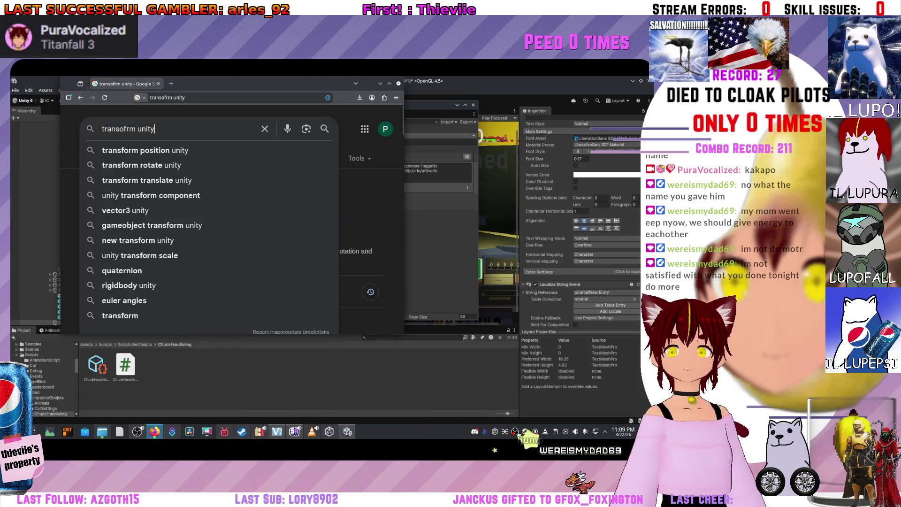
Search Google for a translator and translate the pasted Italian hint into English.
key("super+Up")
key("ctrl+a")
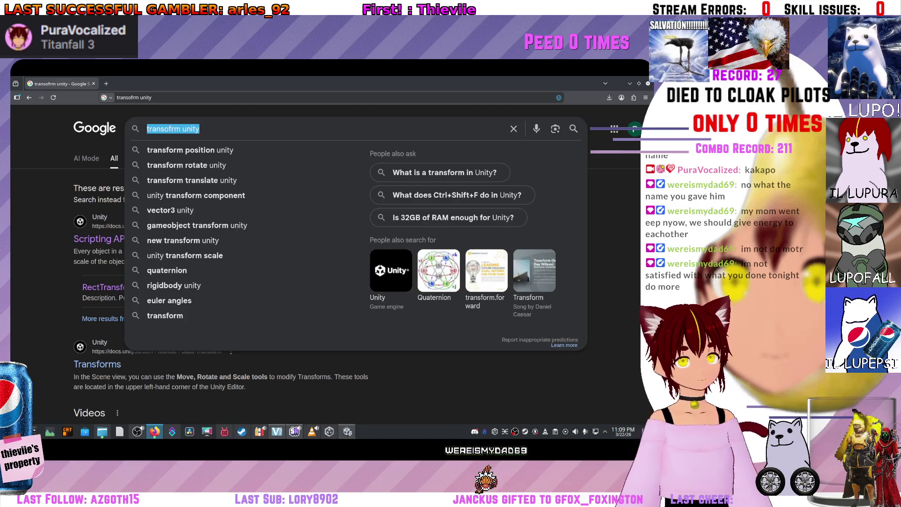
key("BackSpace")
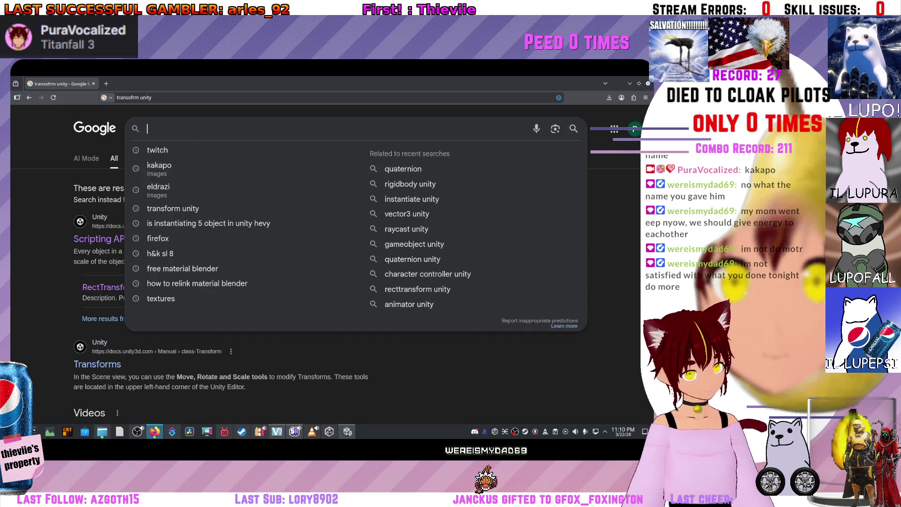
type("tra")
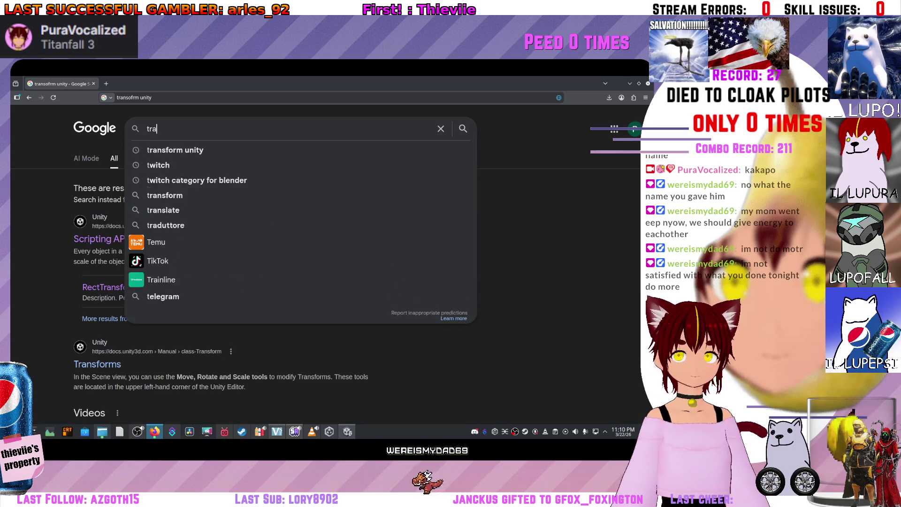
type("nslaotr")
key("Return")
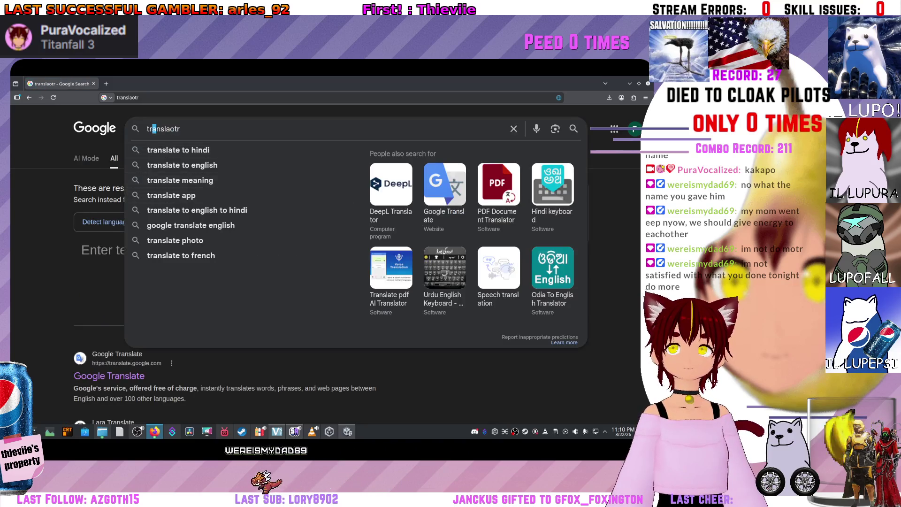
left_click(109, 250)
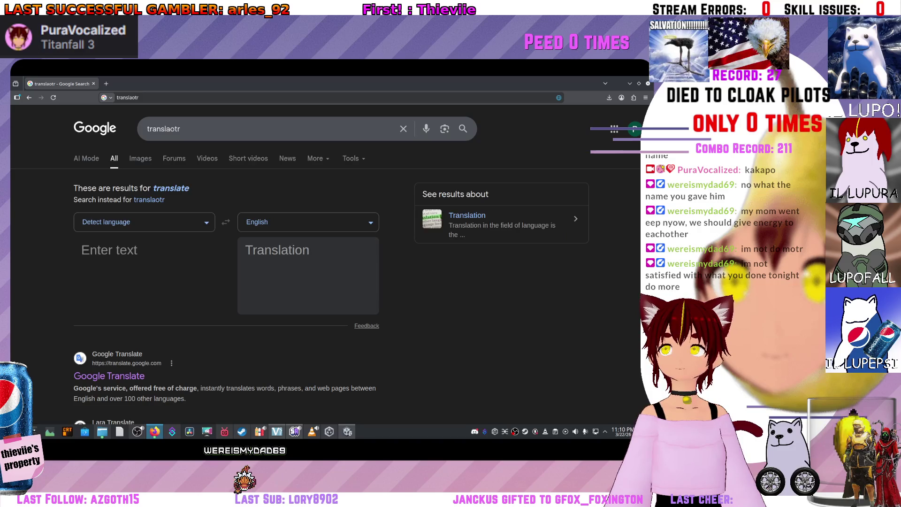
type("Sterza per selezionare l'oggetto Accelera per utilizzarlo/attivarlo")
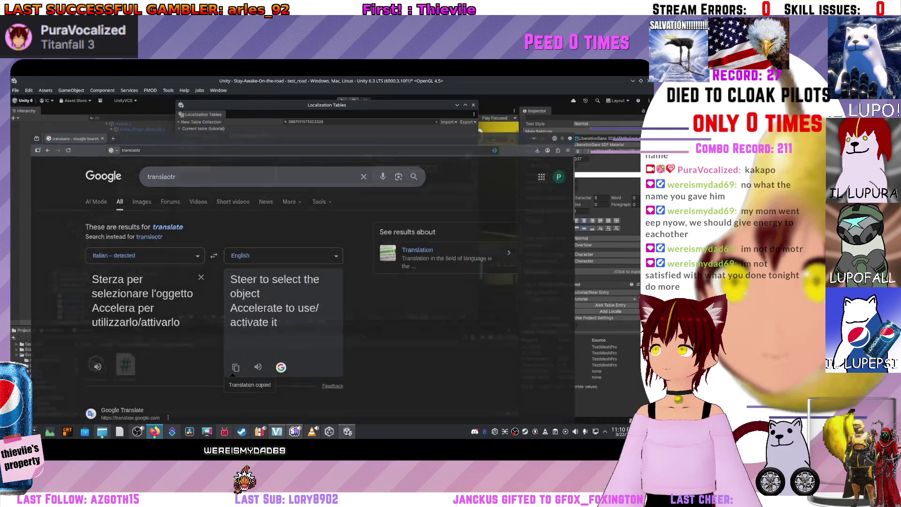
key("alt+Tab")
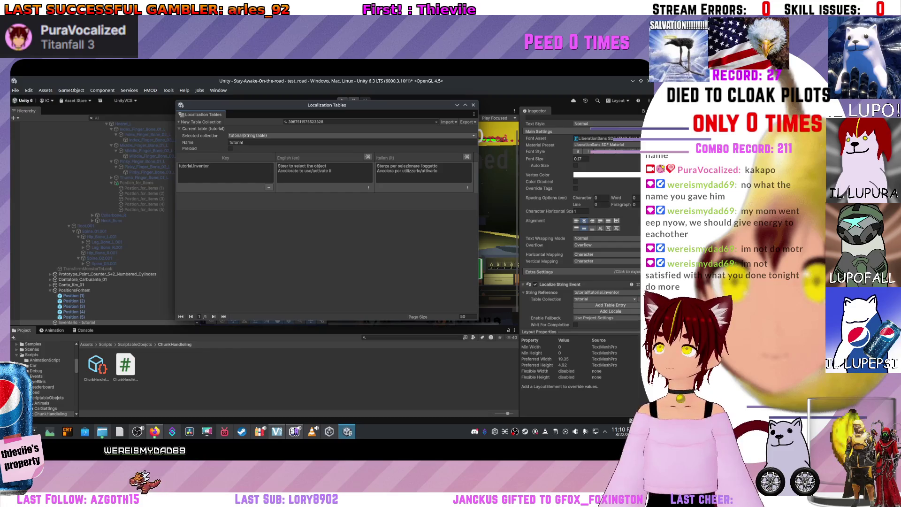
Close Localization Tables and run the game to check the tutorial.inventor hint.
key("alt+Tab")
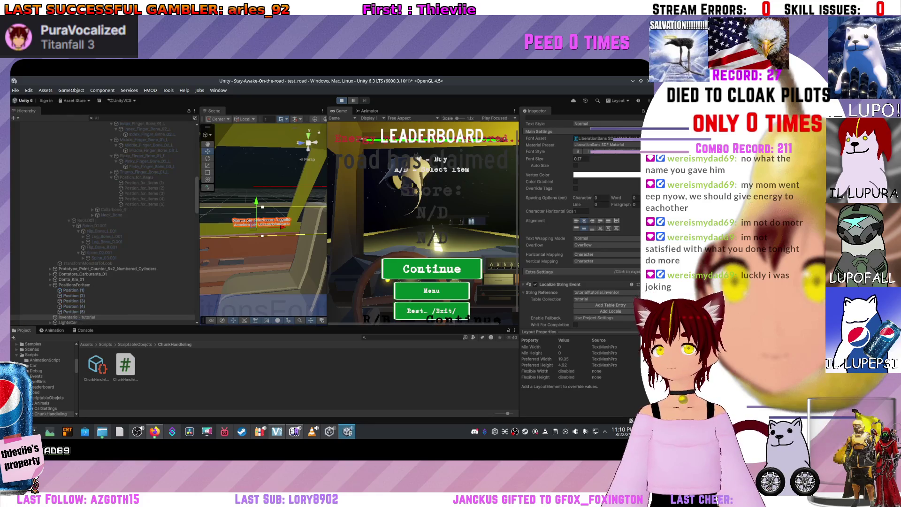
key("r")
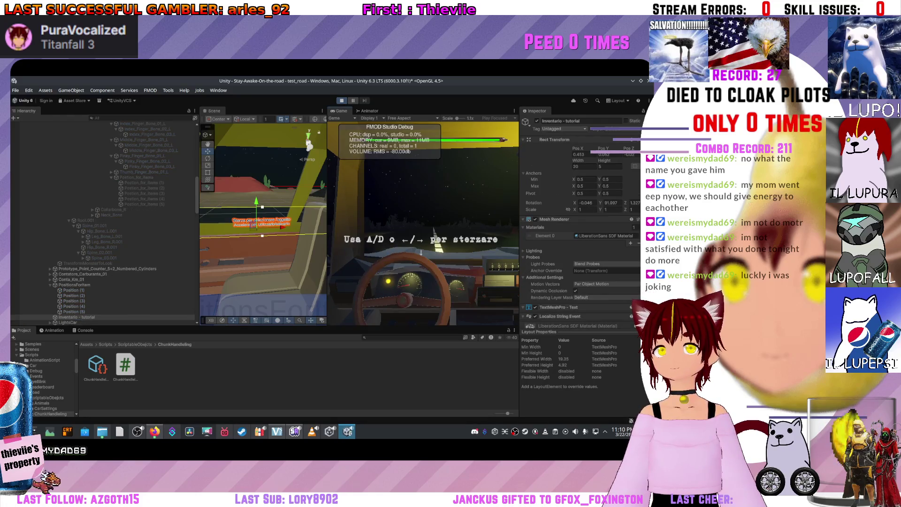
Switch the game locale to English (en), then select PassangerTransform in the Hierarchy.
left_click(505, 125)
left_click(515, 134)
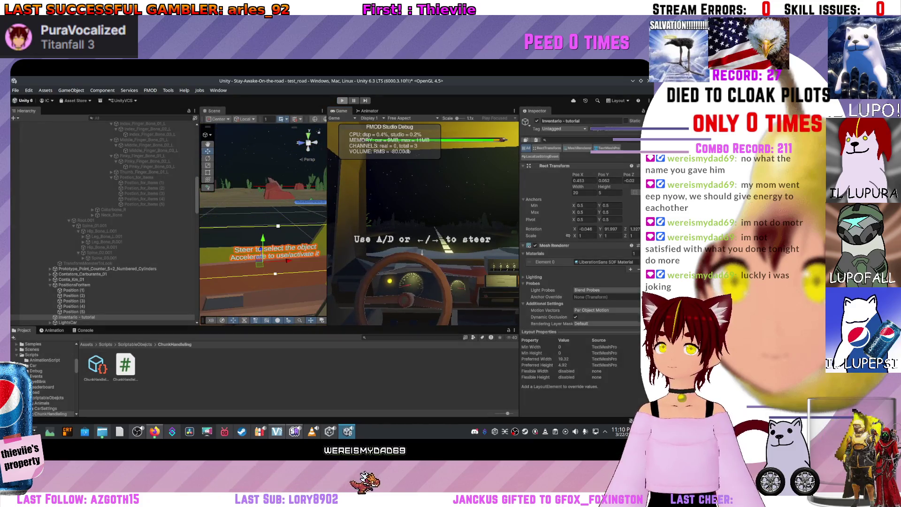
scroll(580, 220, "down", 10)
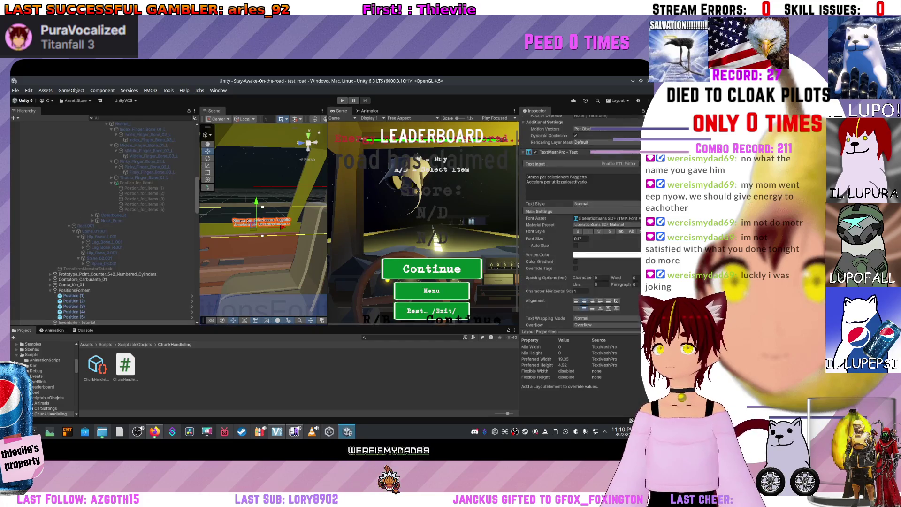
scroll(94, 225, "down", 5)
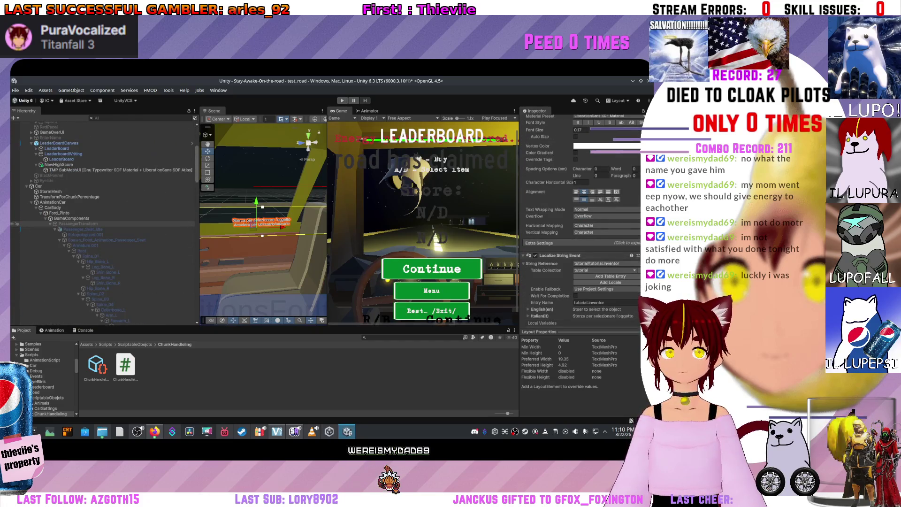
left_click(78, 224)
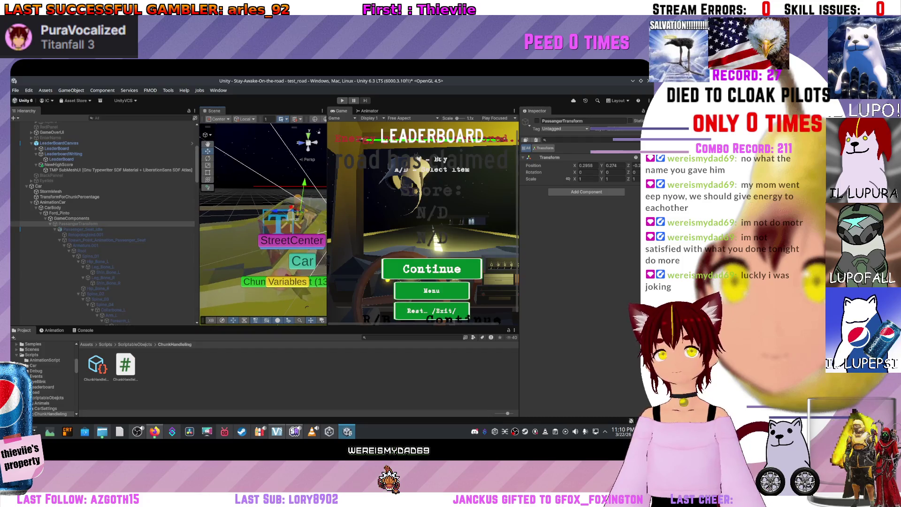
scroll(103, 223, "up", 10)
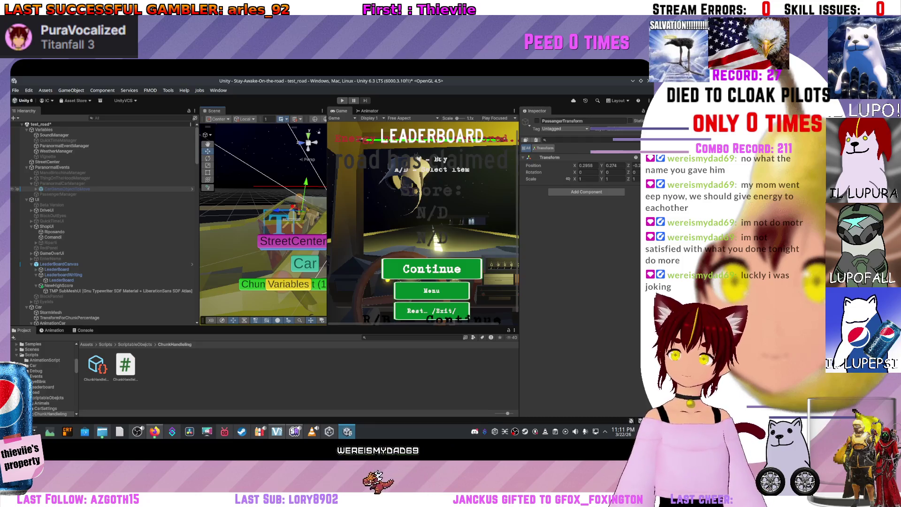
left_click(648, 80)
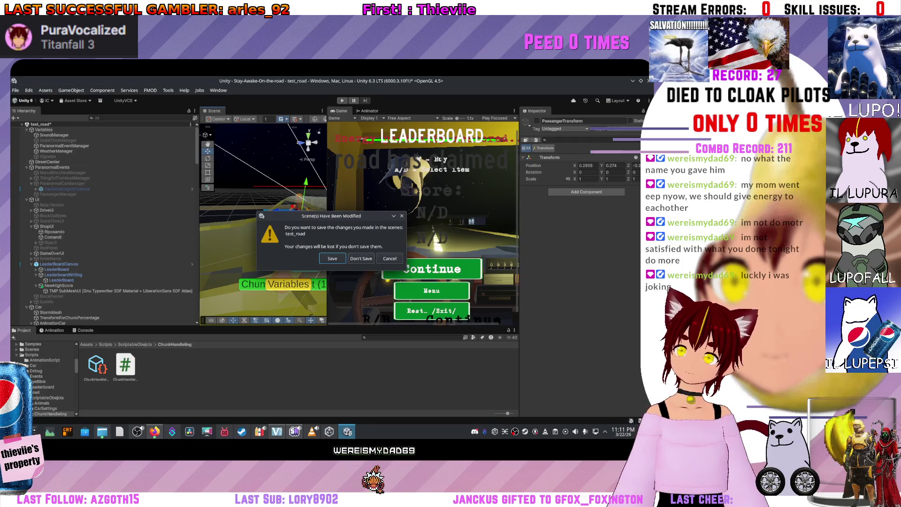
key("Escape")
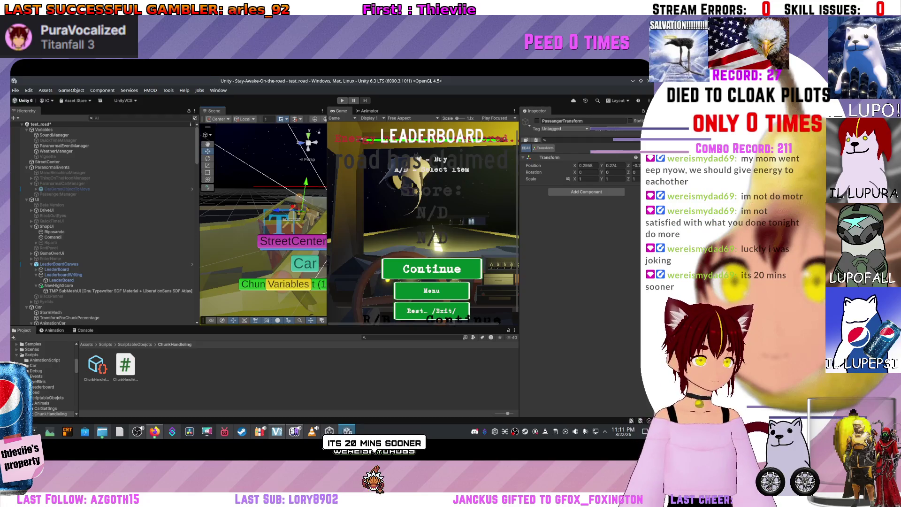